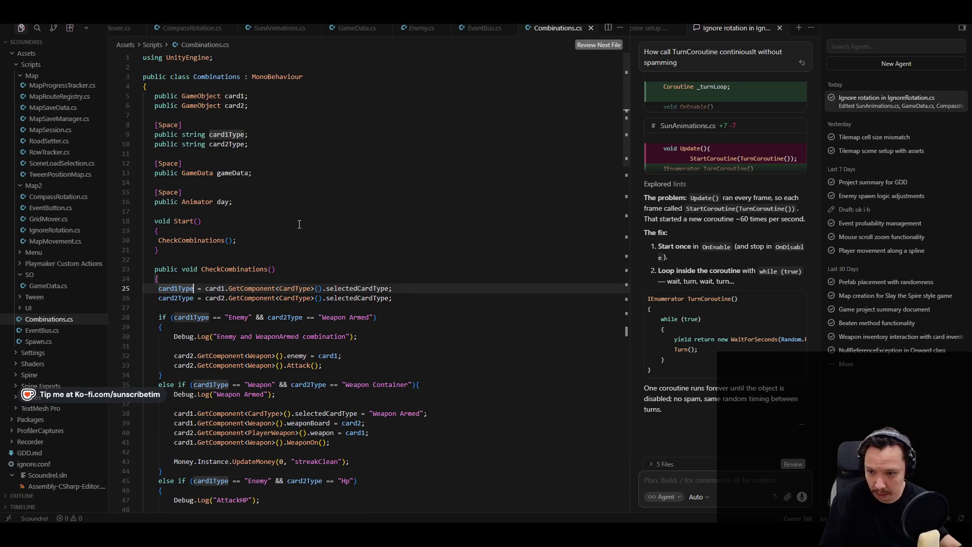
# Insert the if (card1 != null && card2 != null) check at the start of CheckCombinations.
pyautogui.scroll(-2, 239, 310)
pyautogui.click(289, 229)
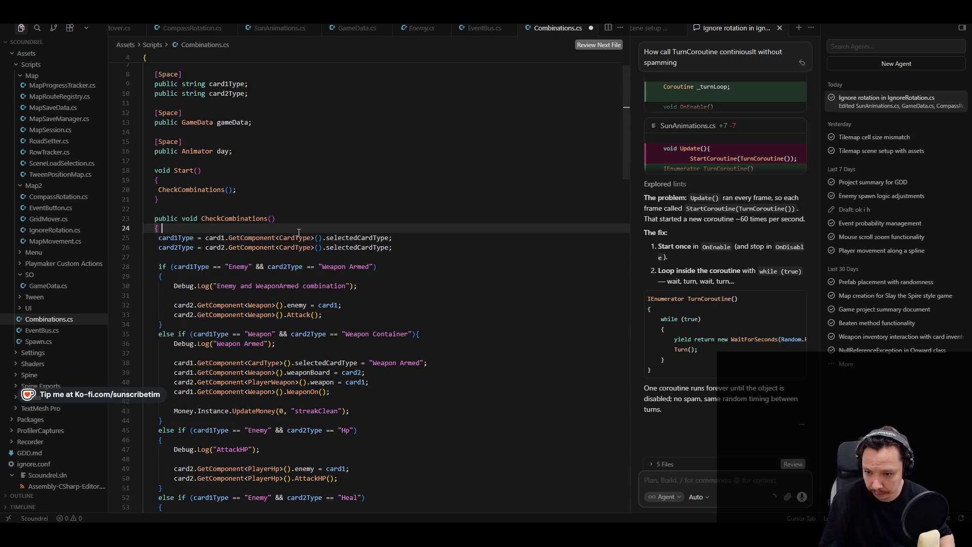
pyautogui.press('Return')
pyautogui.write('if')
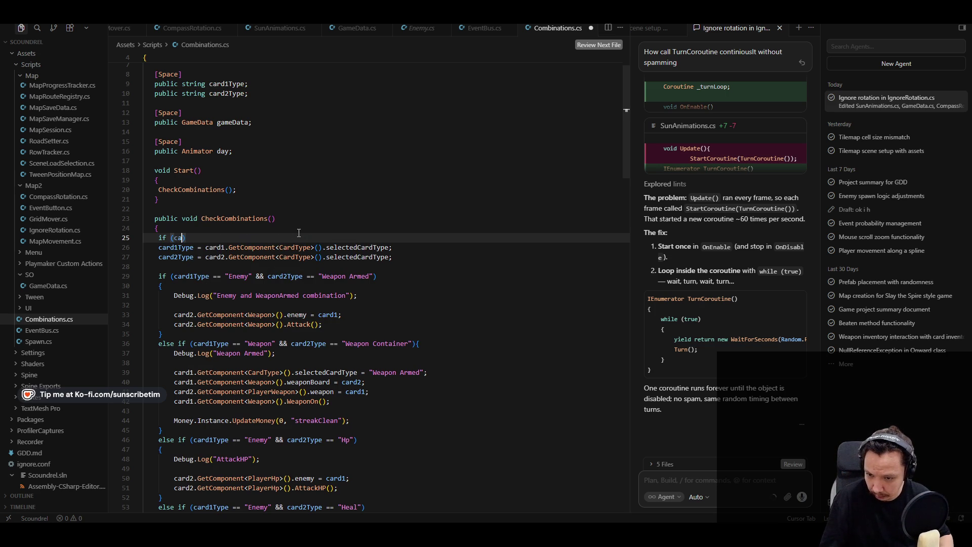
pyautogui.write(' (card1 != null && card2 != null')
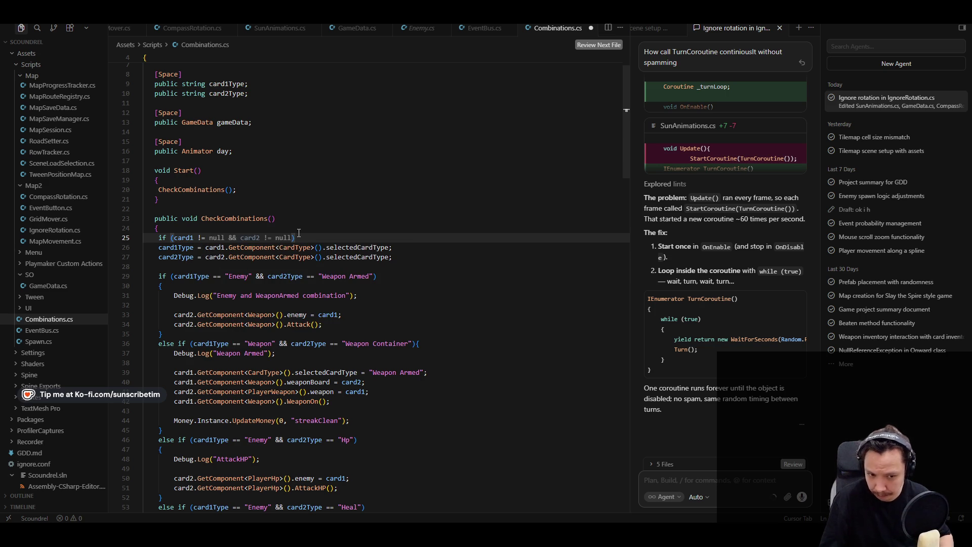
pyautogui.press('Tab')
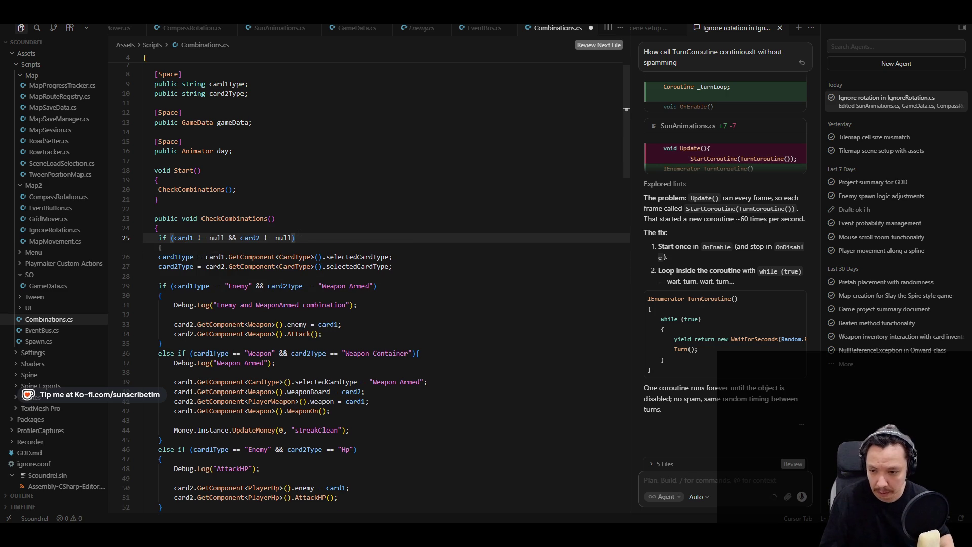
# Try indenting the card1Type and card2Type assignments into the block, undoing the inserted closing brace.
pyautogui.click(162, 257)
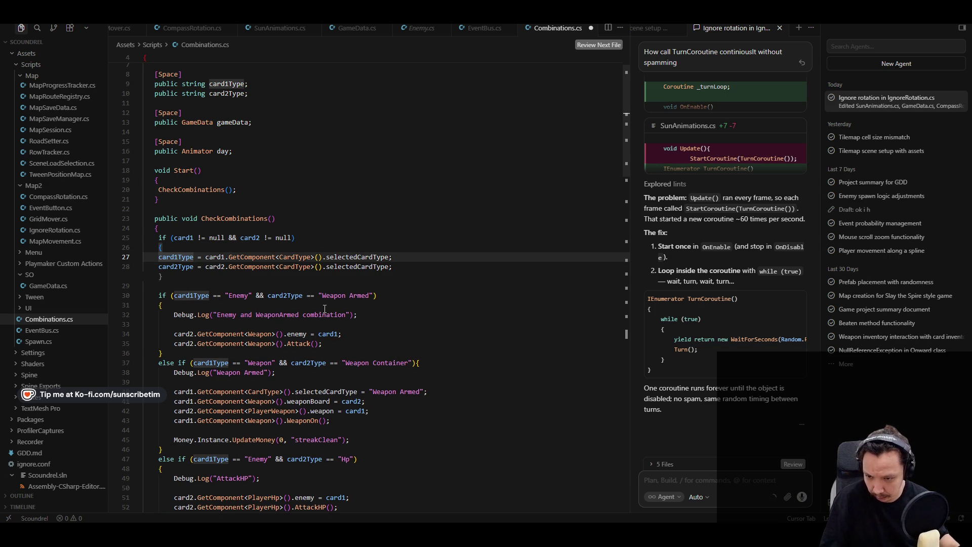
pyautogui.press('Tab')
pyautogui.hotkey('ctrl', 'z')
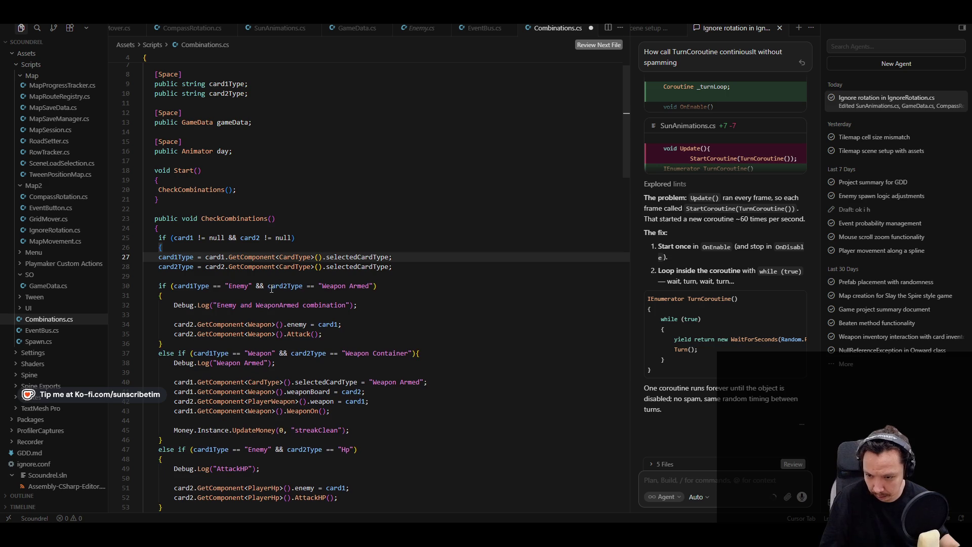
pyautogui.press('Tab')
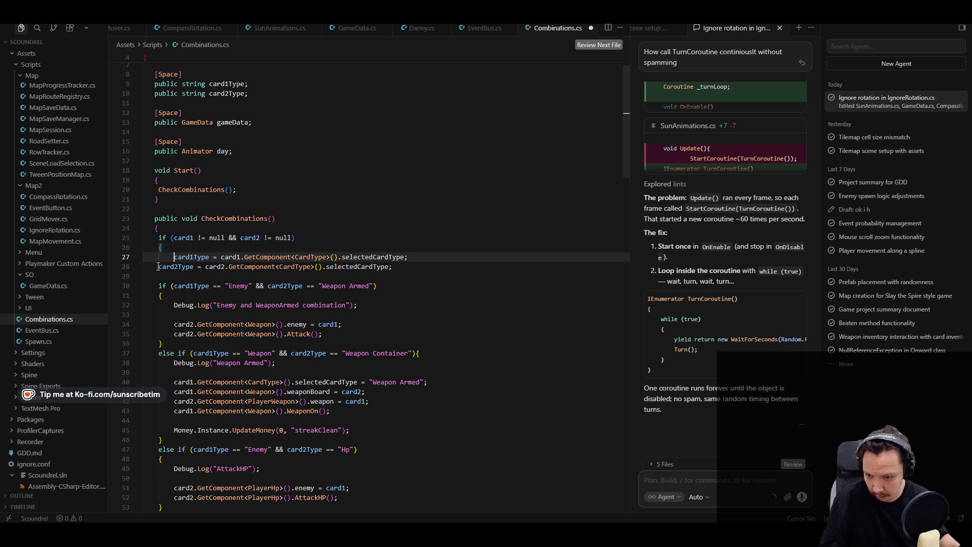
pyautogui.press('Tab')
pyautogui.hotkey('ctrl', 'z')
# Line up card2Type and the first combination check, then undo those indentation edits.
pyautogui.click(227, 306)
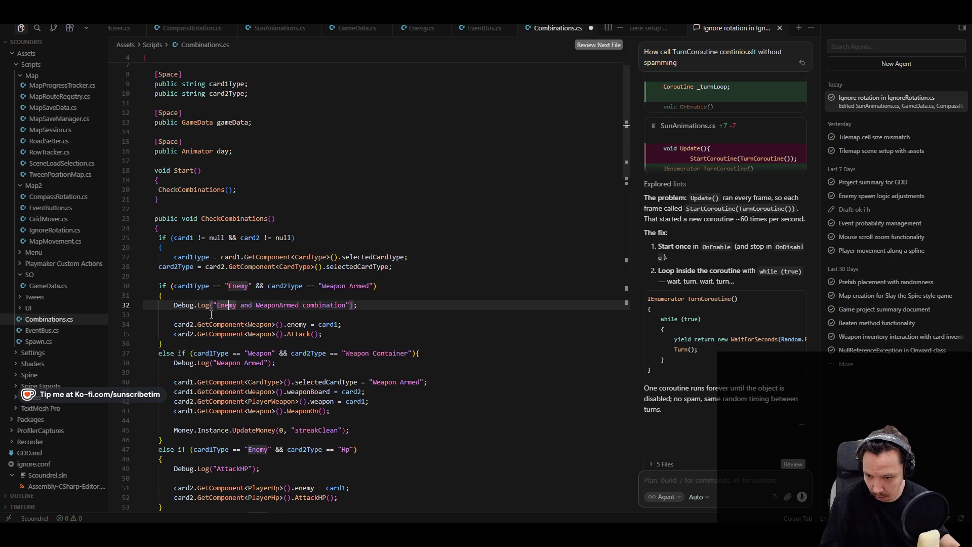
pyautogui.click(160, 268)
pyautogui.press('Tab')
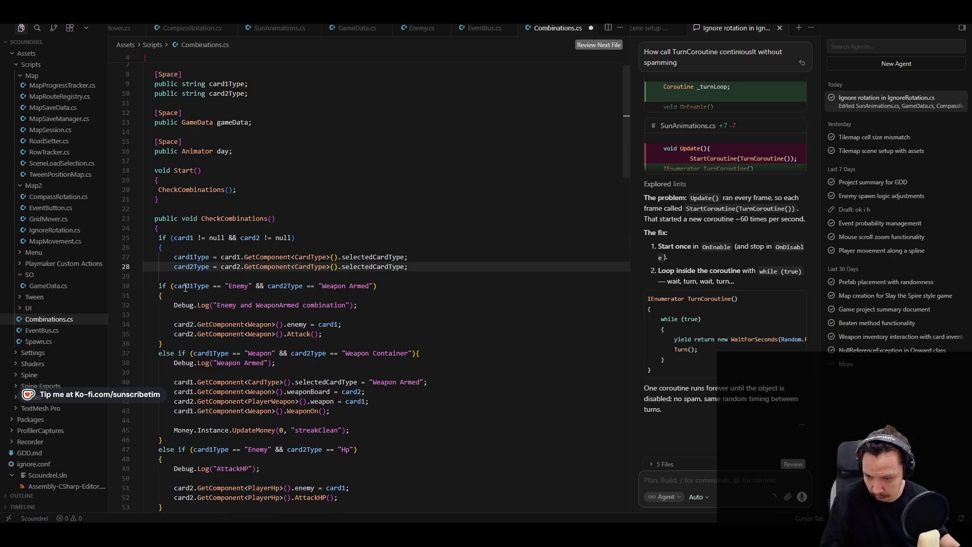
pyautogui.click(161, 286)
pyautogui.press('Tab')
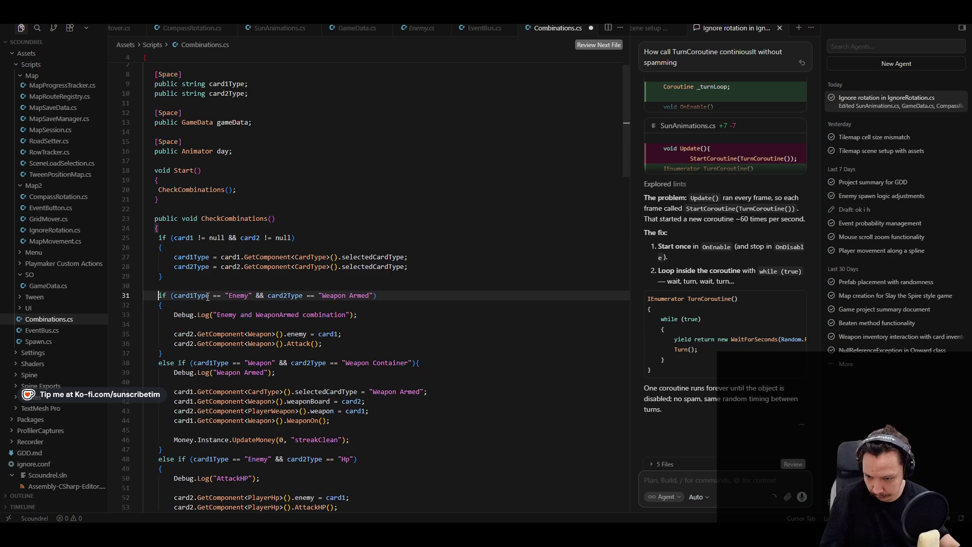
pyautogui.hotkey('ctrl', 'z')
pyautogui.press('Tab')
pyautogui.press('Down')
pyautogui.hotkey('ctrl', 'z')
pyautogui.hotkey('ctrl', 'z')
pyautogui.hotkey('ctrl', 'shift', 'z')
pyautogui.scroll(-2, 220, 313)
pyautogui.hotkey('ctrl', 'z')
pyautogui.hotkey('ctrl', 'z')
pyautogui.hotkey('ctrl', 'z')
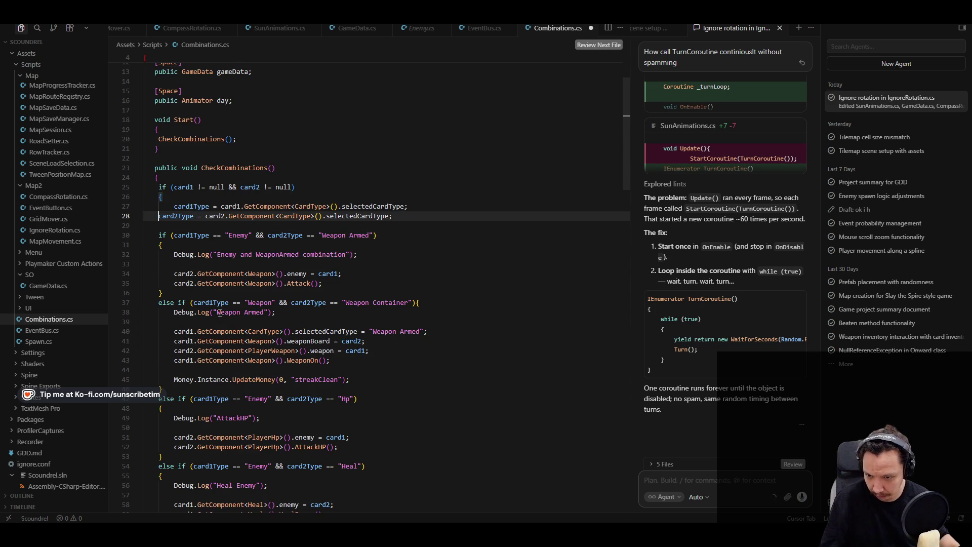
# Look up where card1Type is used further down Combinations.cs.
pyautogui.doubleClick(176, 206)
pyautogui.scroll(-3, 163, 292)
pyautogui.scroll(-20, 163, 292)
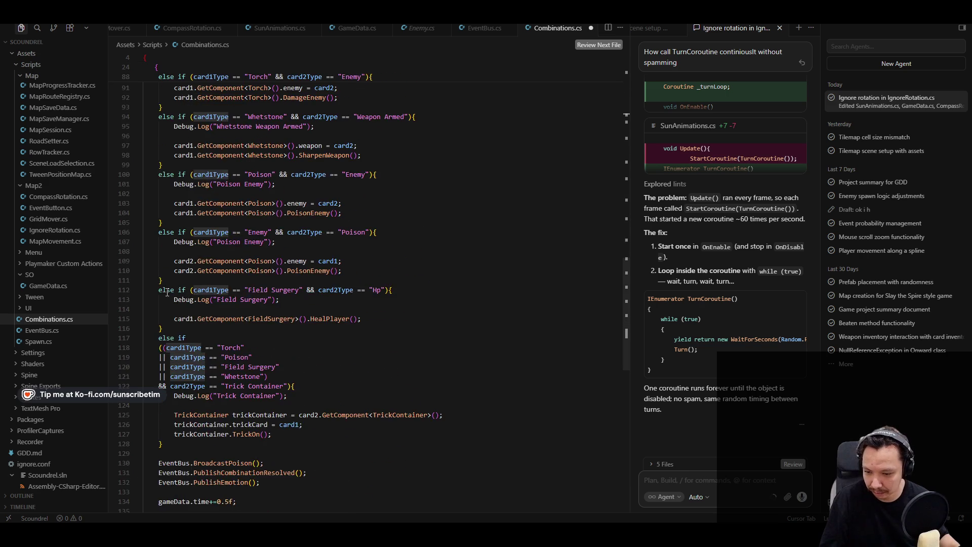
pyautogui.hotkey('ctrl', 'z')
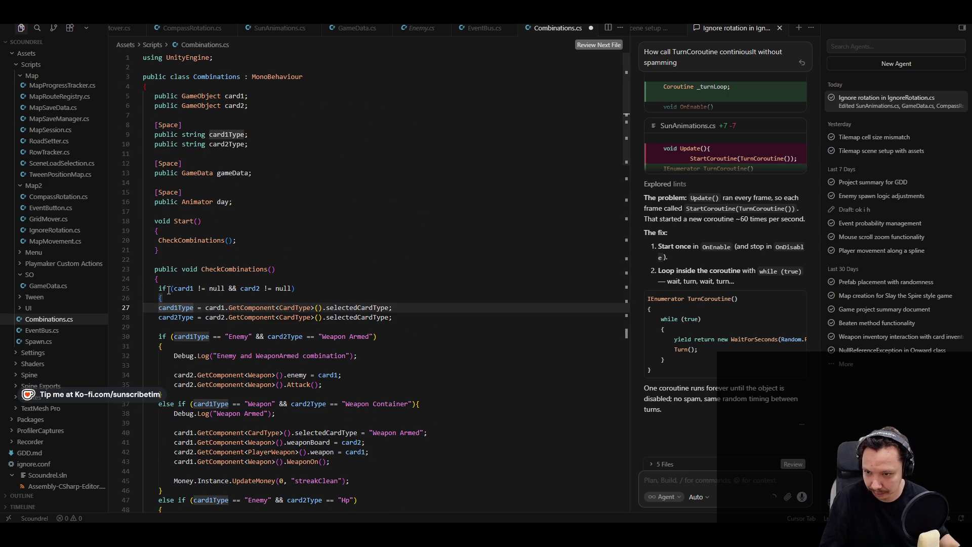
pyautogui.scroll(-20, 189, 159)
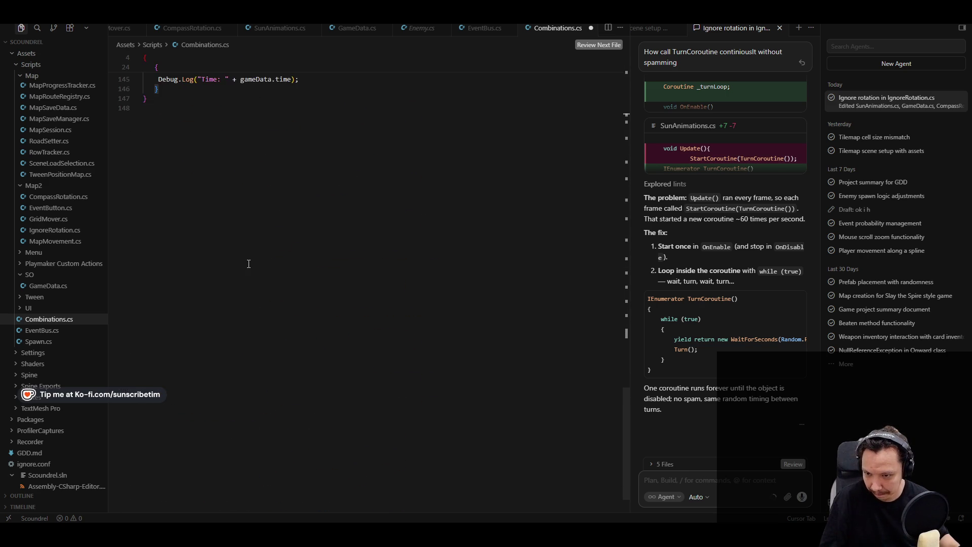
pyautogui.scroll(10, 248, 264)
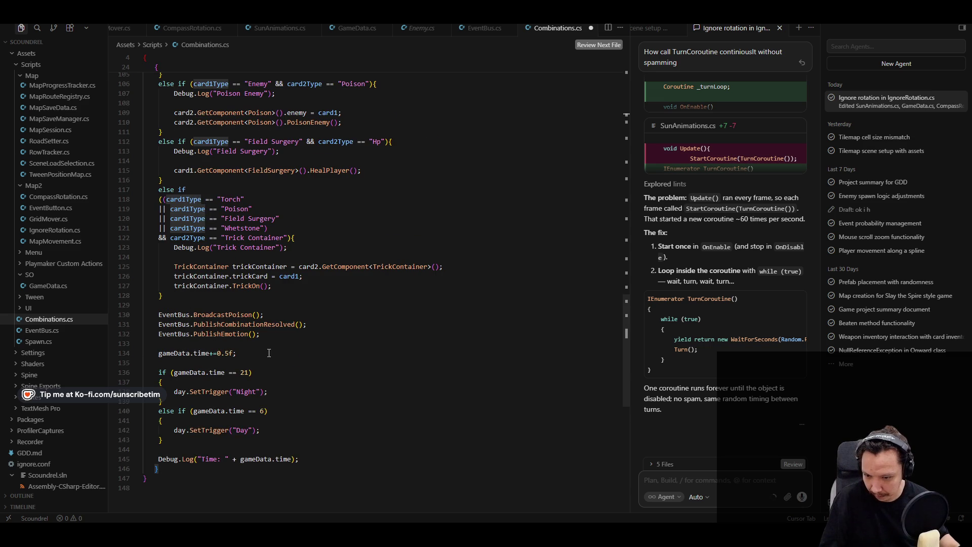
# Add a closing brace after the last combination check and save the script.
pyautogui.click(269, 353)
pyautogui.press('Up')
pyautogui.press('Up')
pyautogui.click(218, 303)
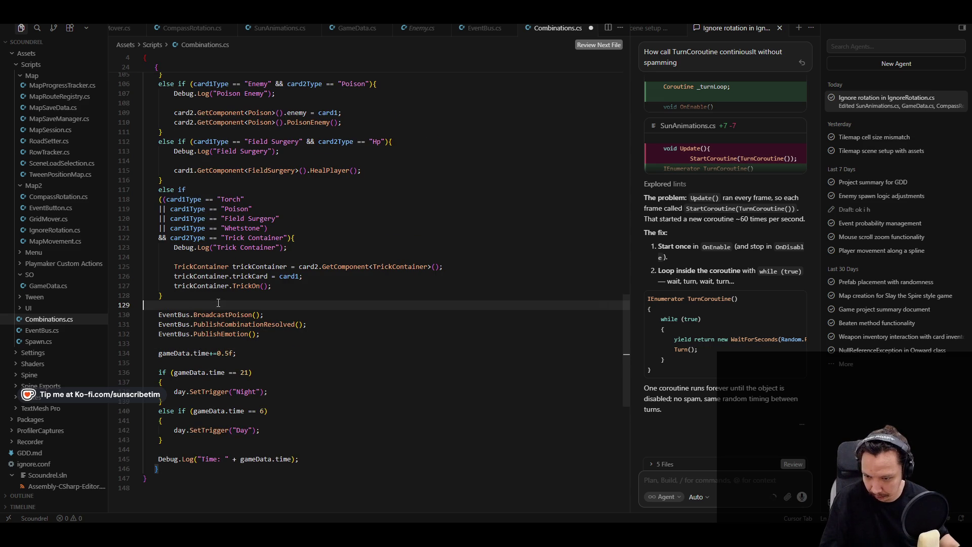
pyautogui.press('Return')
pyautogui.press('Up')
pyautogui.write('}')
pyautogui.hotkey('ctrl', 's')
# Revert an extra indent on the closing brace and dismiss the suggested else branch.
pyautogui.click(158, 295)
pyautogui.press('Tab')
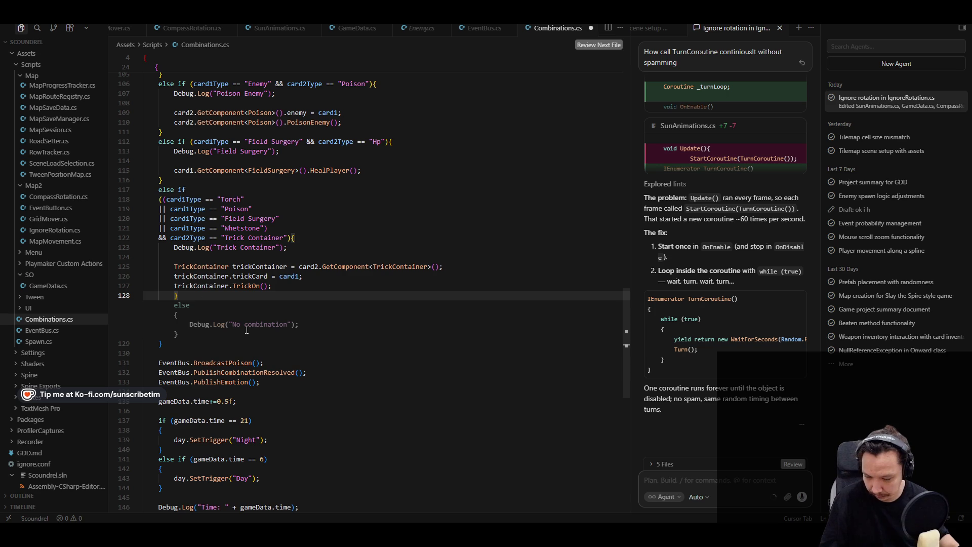
pyautogui.hotkey('ctrl', 'z')
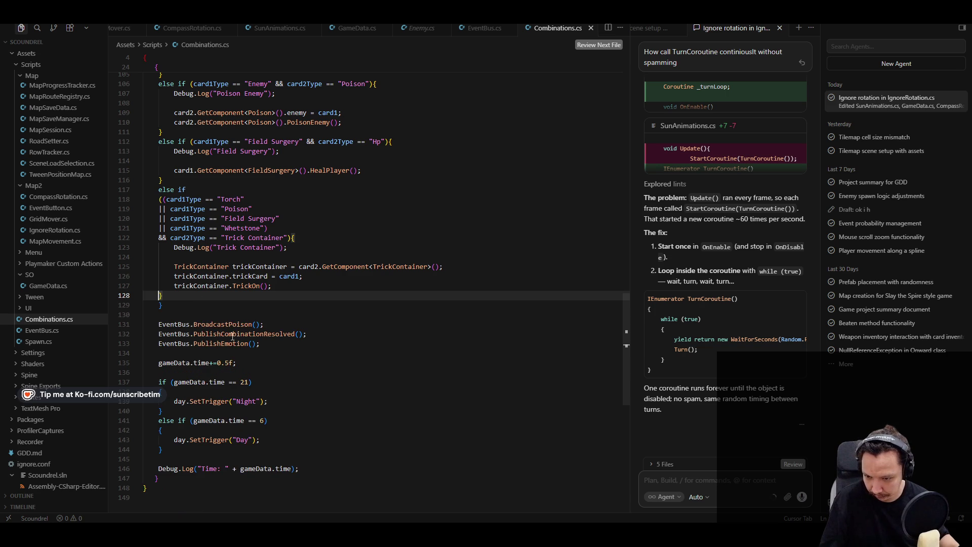
pyautogui.click(187, 306)
pyautogui.click(209, 311)
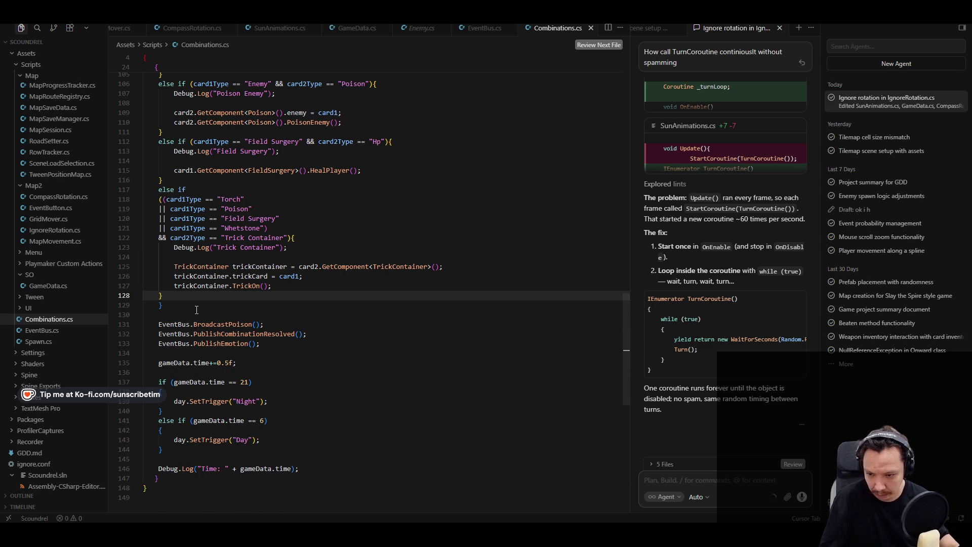
pyautogui.click(230, 309)
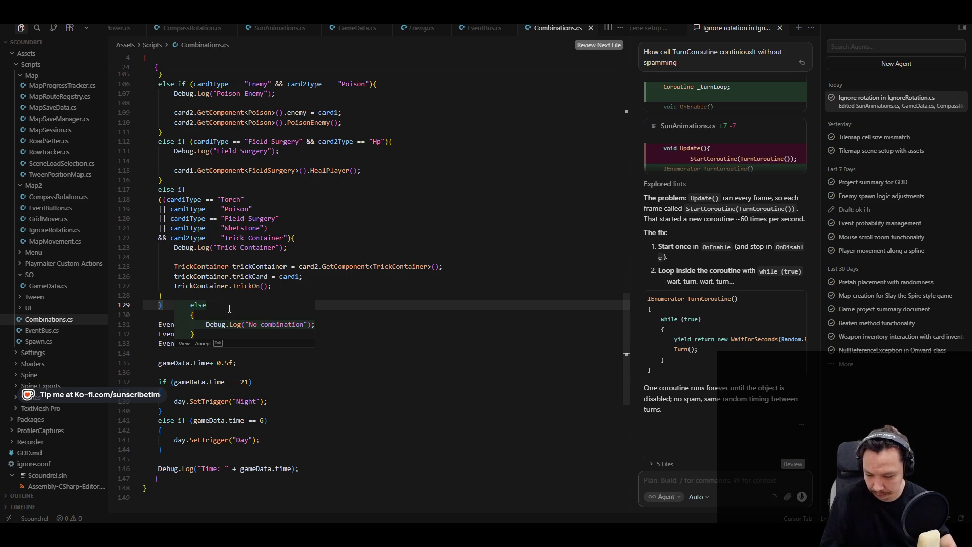
pyautogui.click(470, 398)
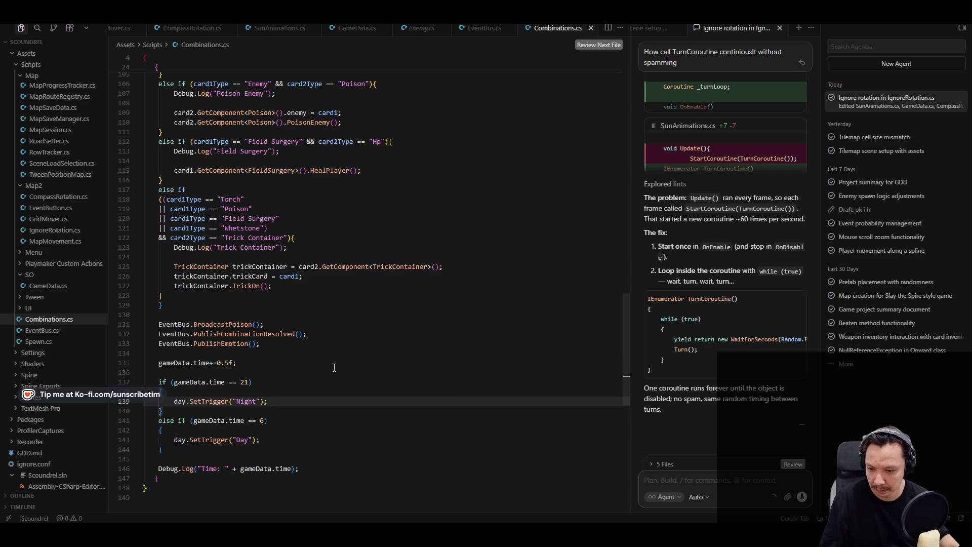
# Save Combinations.cs again and switch to the Unity editor.
pyautogui.scroll(20, 335, 367)
pyautogui.scroll(-20, 317, 334)
pyautogui.scroll(7, 317, 334)
pyautogui.click(227, 310)
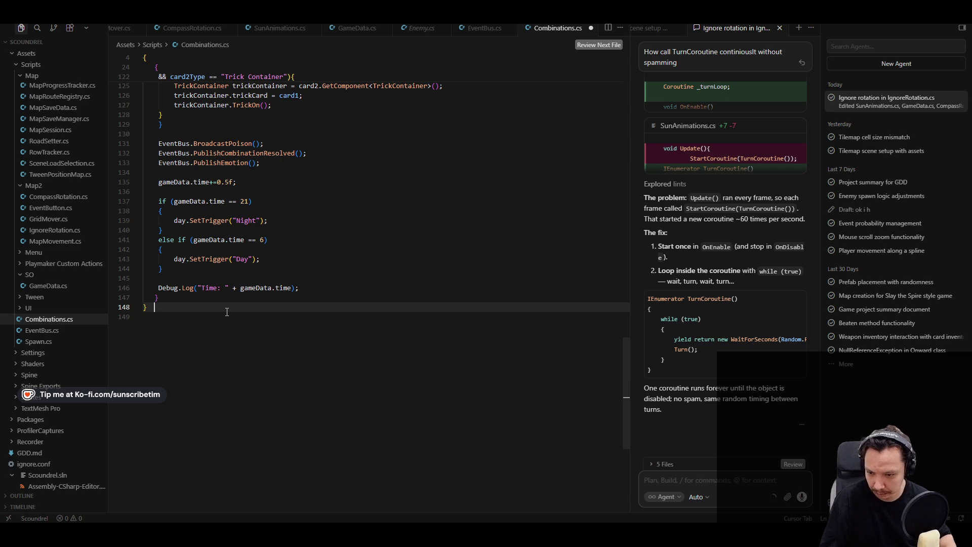
pyautogui.hotkey('ctrl', 's')
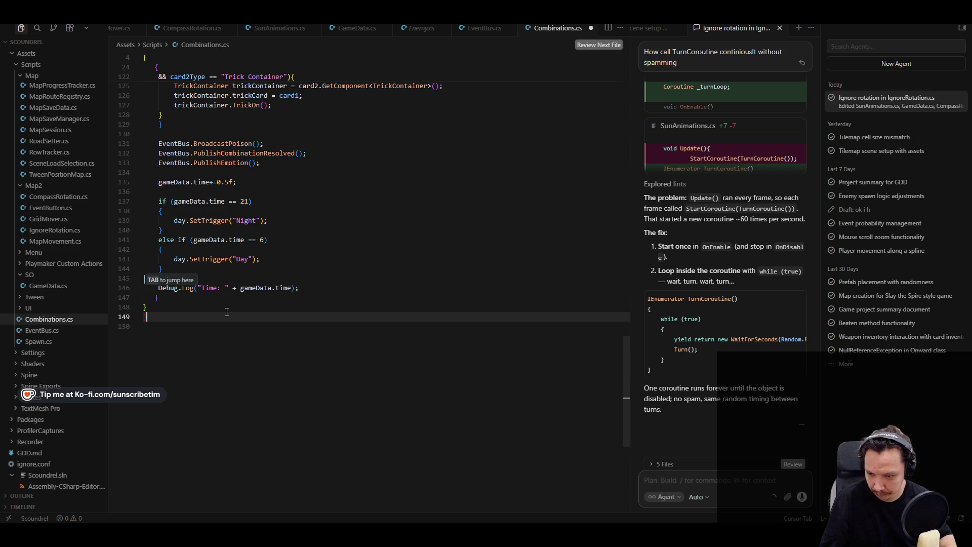
pyautogui.hotkey('alt', 'Tab')
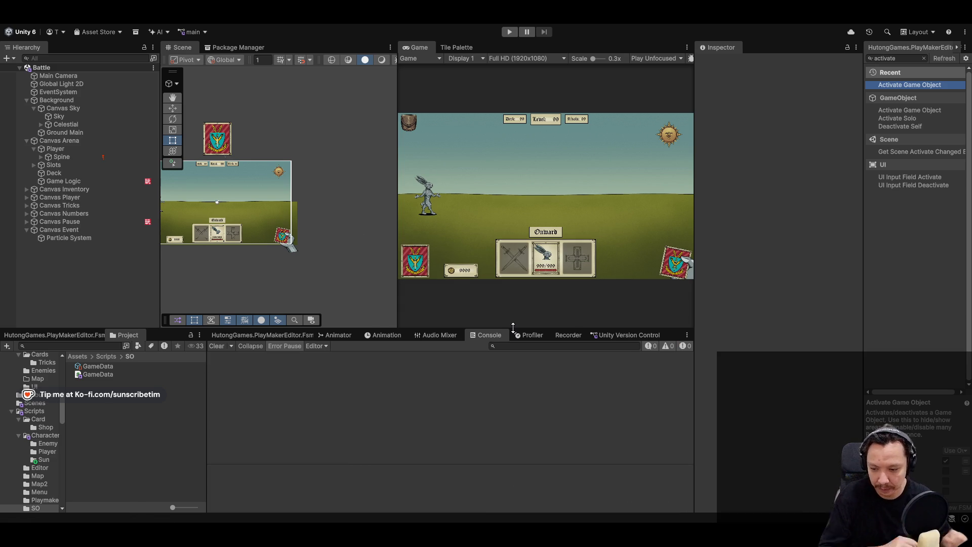
# Run the battle scene in play mode until the Console logs Time: 28, then stop it.
pyautogui.click(513, 33)
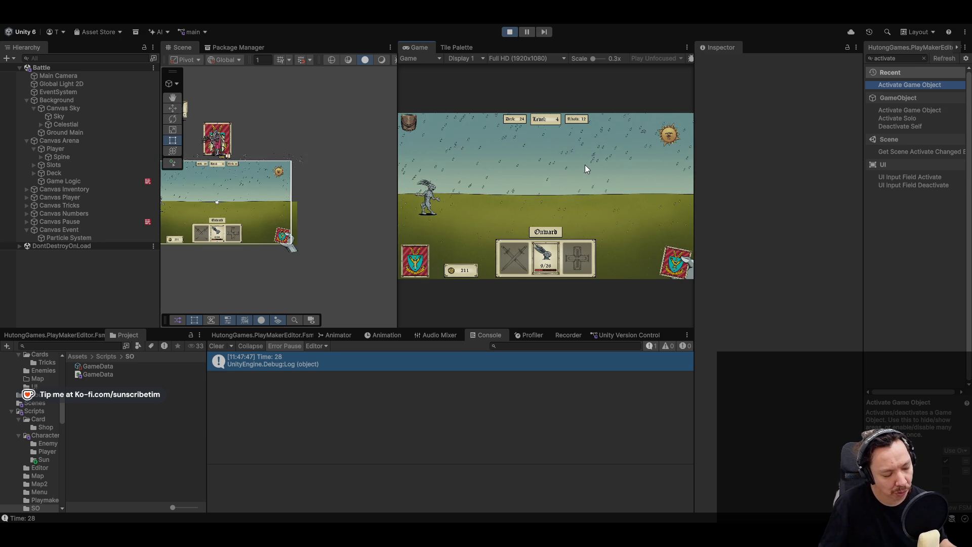
pyautogui.click(508, 31)
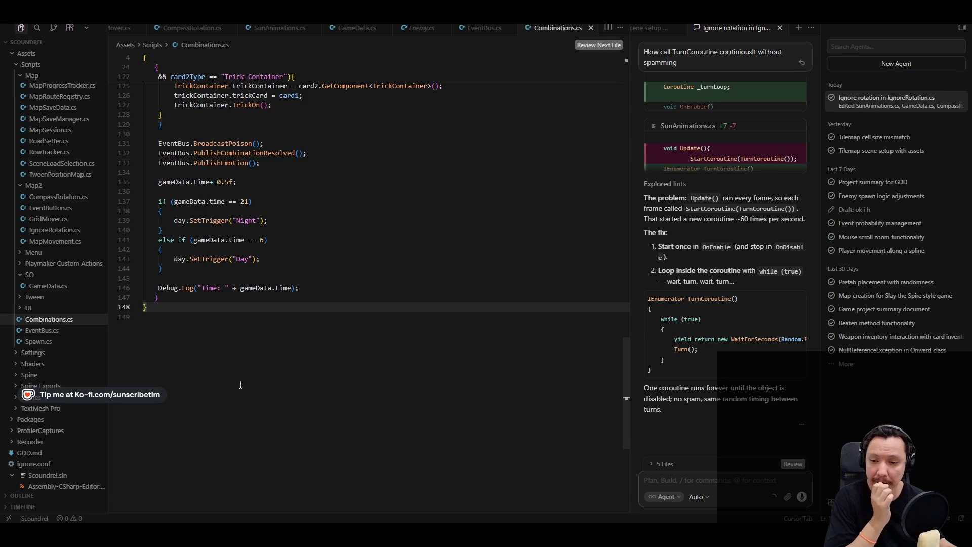
# Make the Night check on line 137 compare gameData.time >= 21.
pyautogui.scroll(2, 240, 251)
pyautogui.click(255, 251)
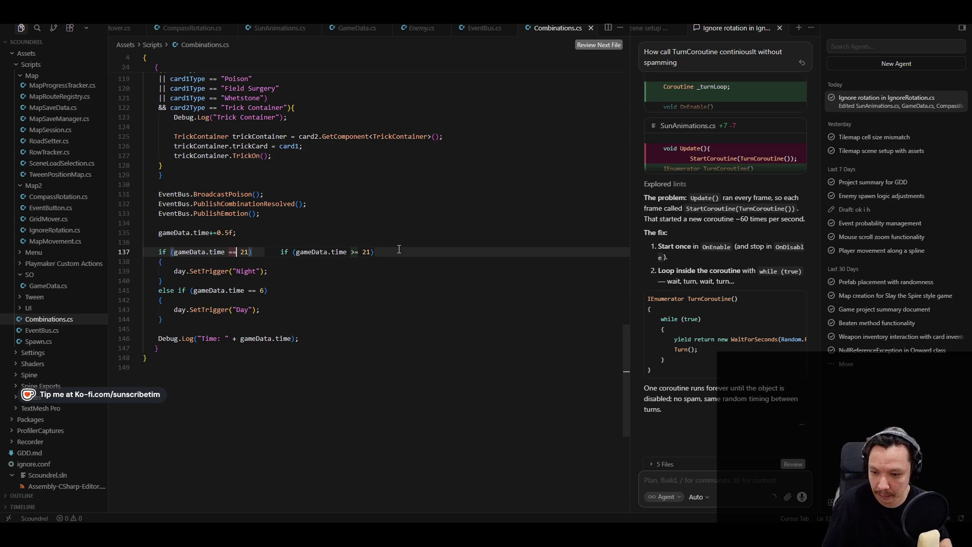
pyautogui.press('Tab')
pyautogui.write('"')
pyautogui.press('BackSpace')
# Add a || gameData.time <= 6 condition and accept an else-if block setting the Day trigger.
pyautogui.write('||')
pyautogui.press('Tab')
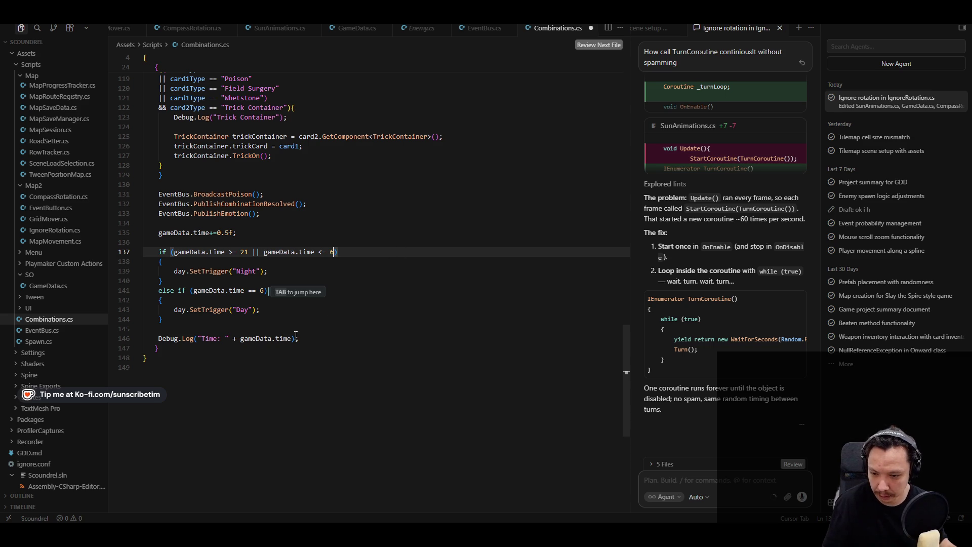
pyautogui.press('Tab')
pyautogui.press('Tab')
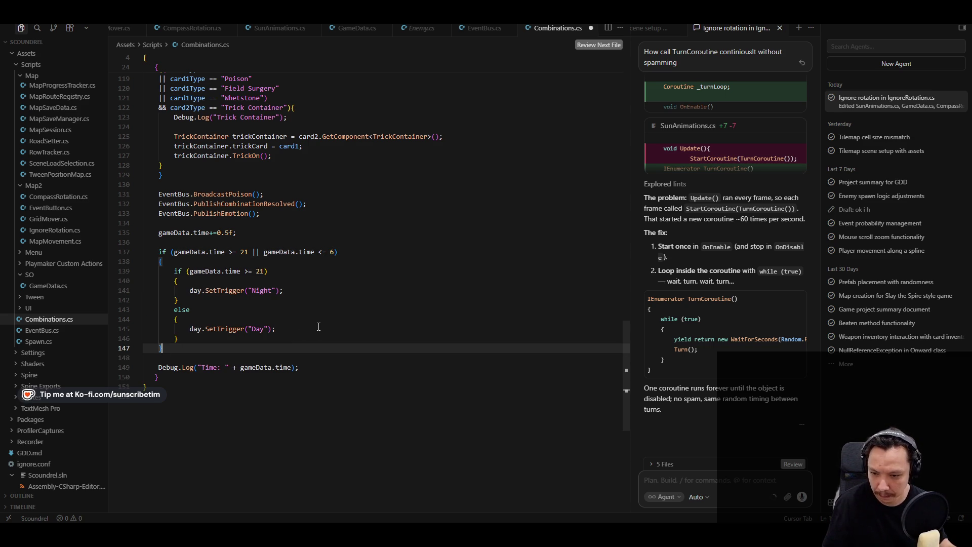
pyautogui.hotkey('ctrl', 'z')
pyautogui.press('Tab')
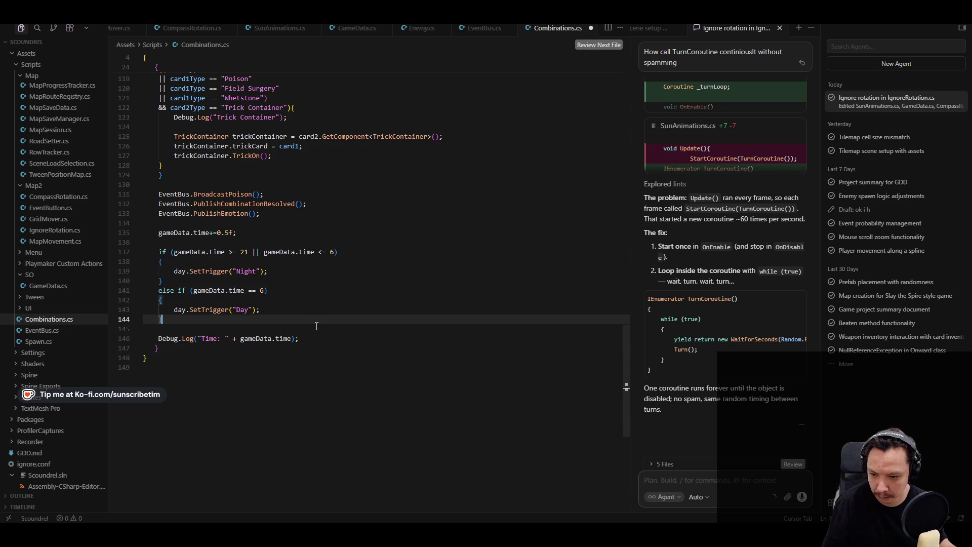
pyautogui.press('Tab')
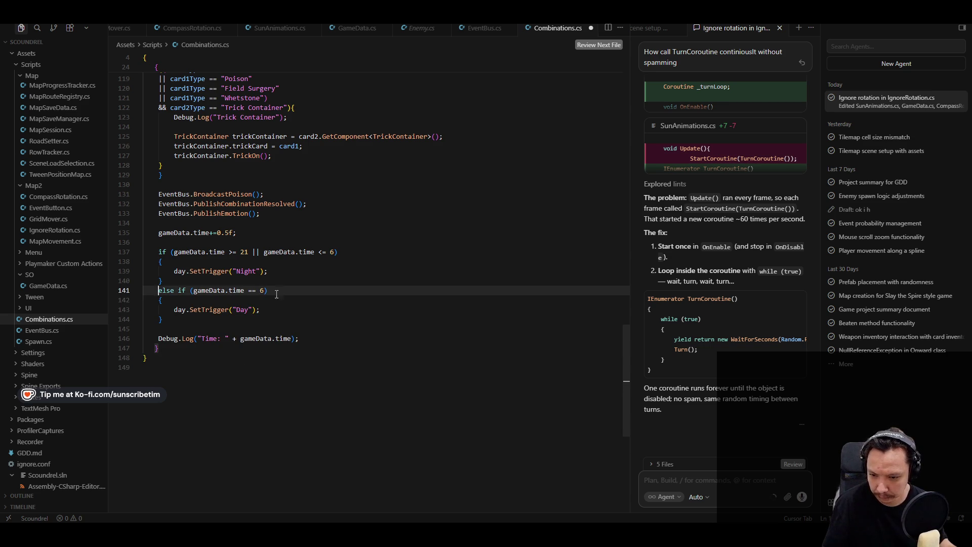
pyautogui.click(263, 291)
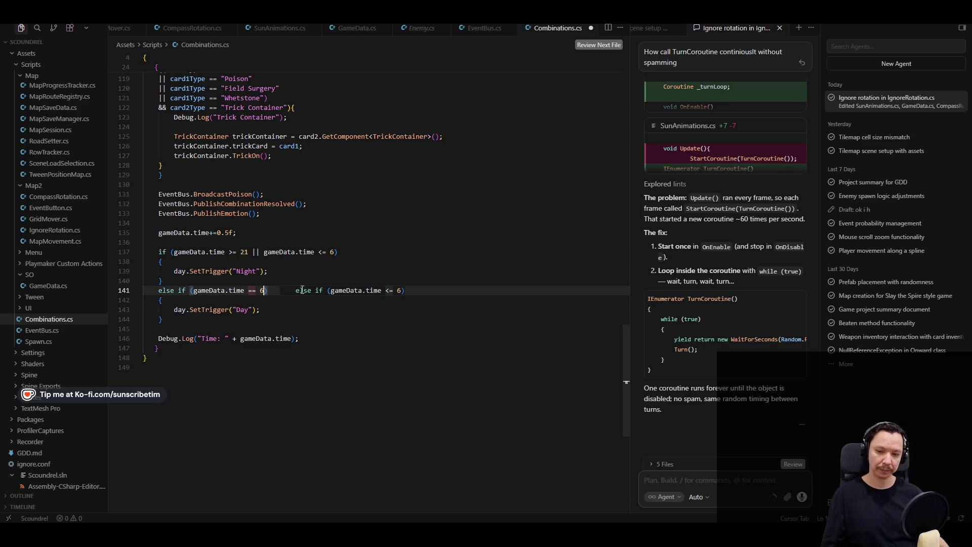
# Trim the Night condition back to just gameData.time >= 21.
pyautogui.press('Tab')
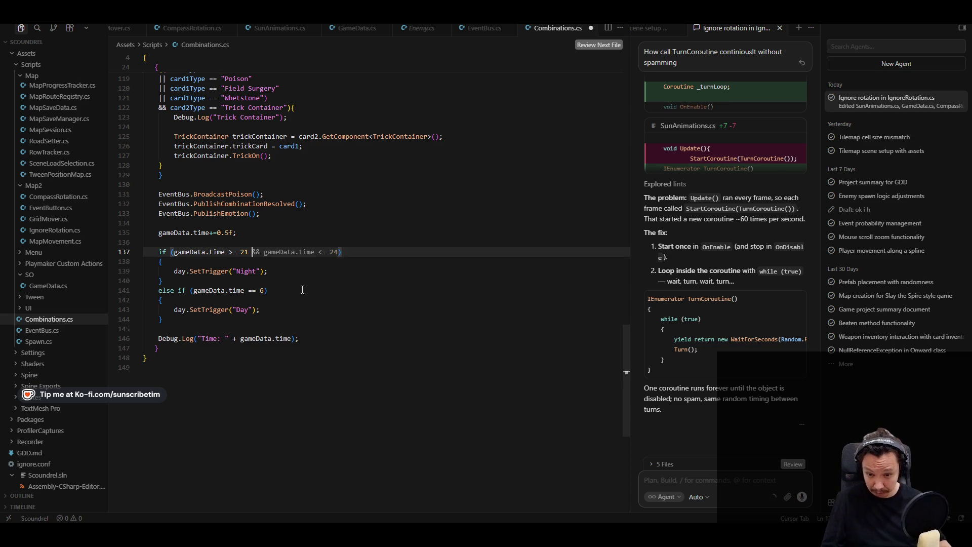
pyautogui.press('BackSpace')
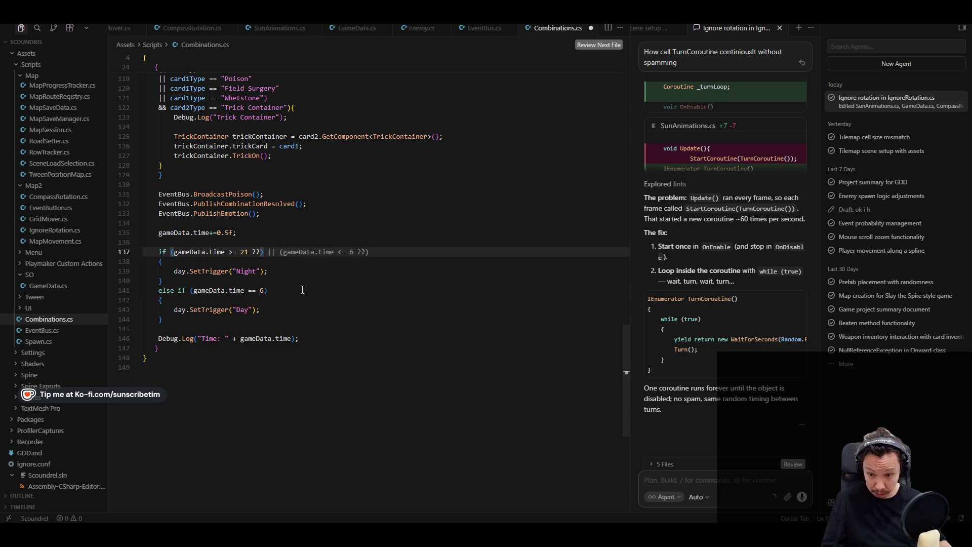
pyautogui.click(302, 289)
pyautogui.click(274, 270)
pyautogui.click(274, 255)
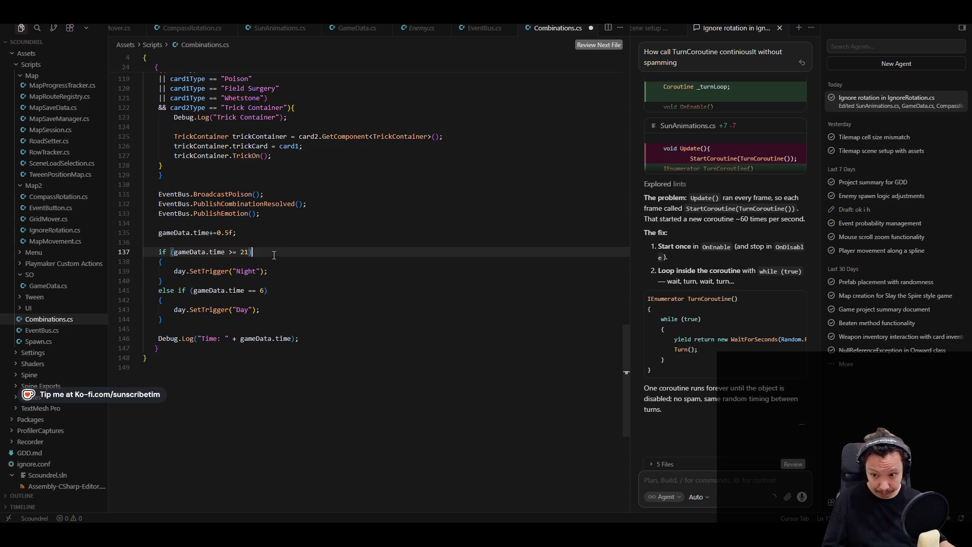
pyautogui.click(301, 268)
pyautogui.click(296, 256)
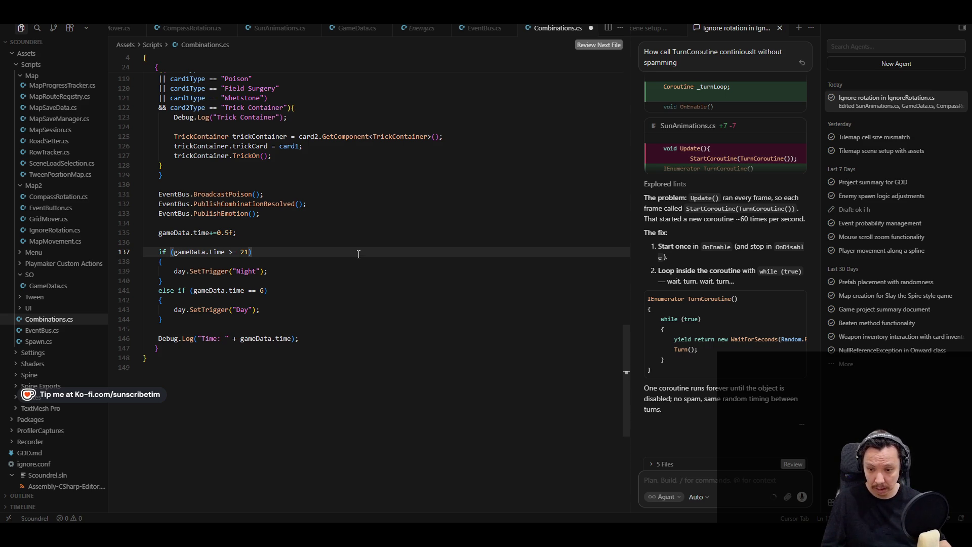
# Declare bool night = true inside the Night block.
pyautogui.press('Down')
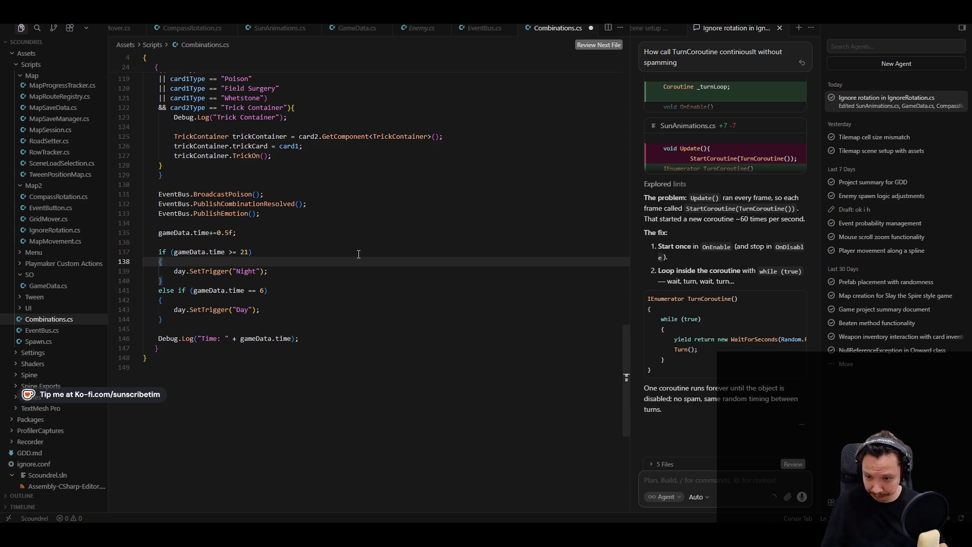
pyautogui.press('Return')
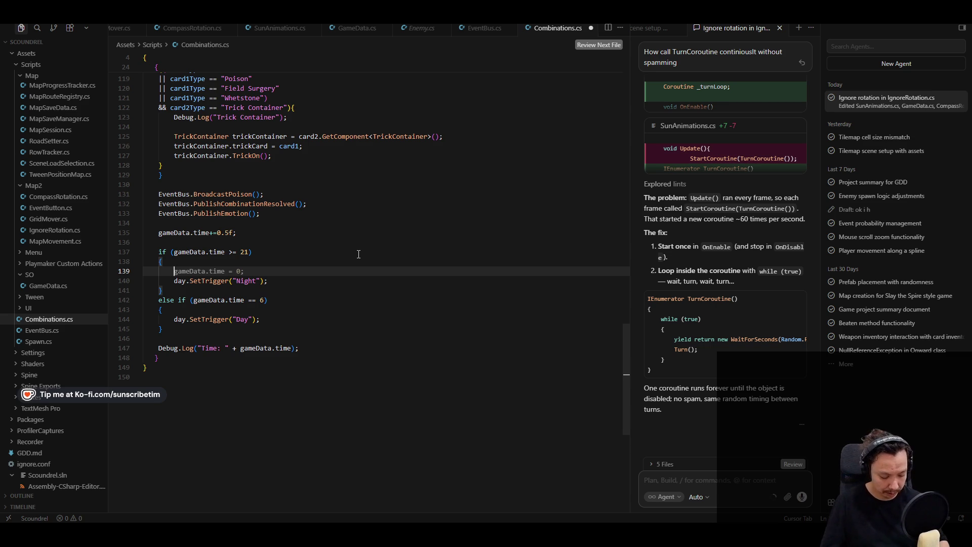
pyautogui.write('boo')
pyautogui.press('BackSpace')
pyautogui.press('BackSpace')
pyautogui.press('BackSpace')
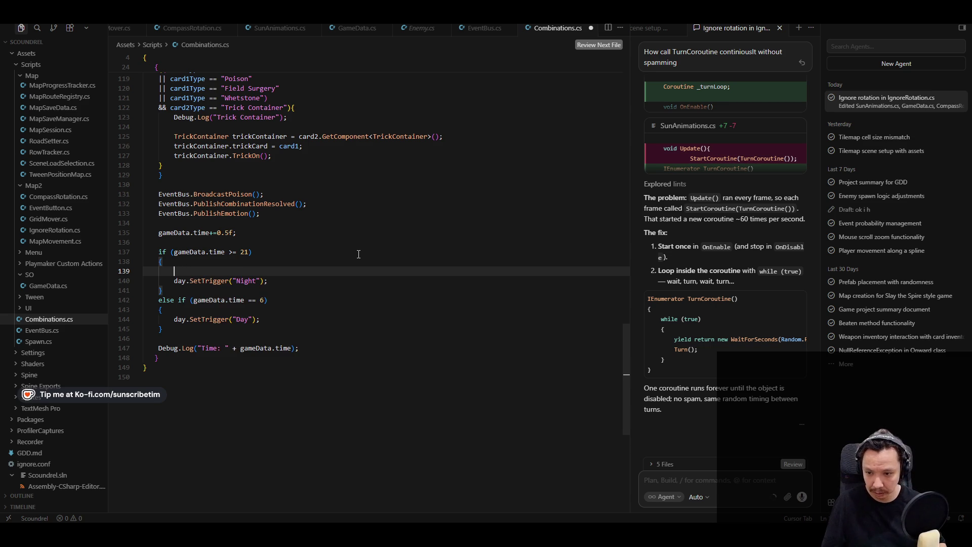
pyautogui.write('bool')
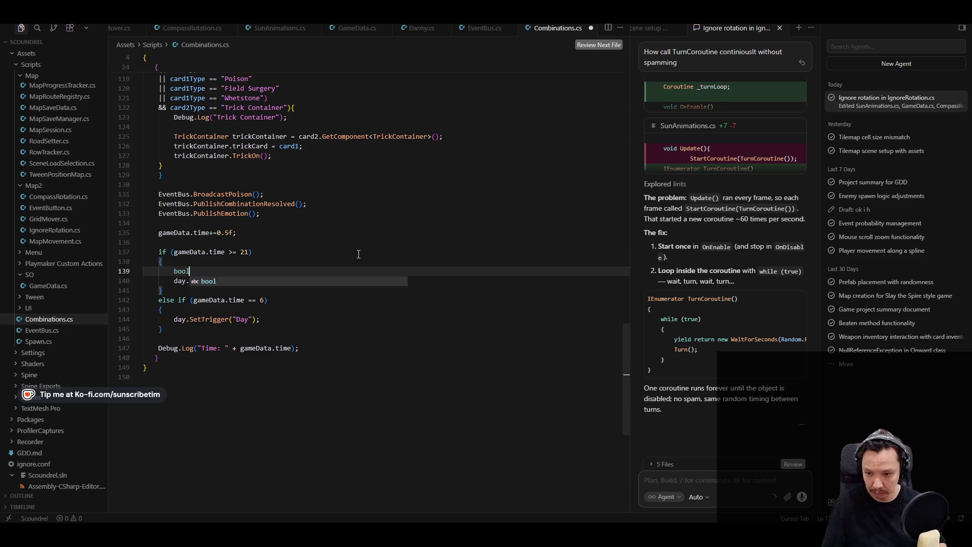
pyautogui.press('Tab')
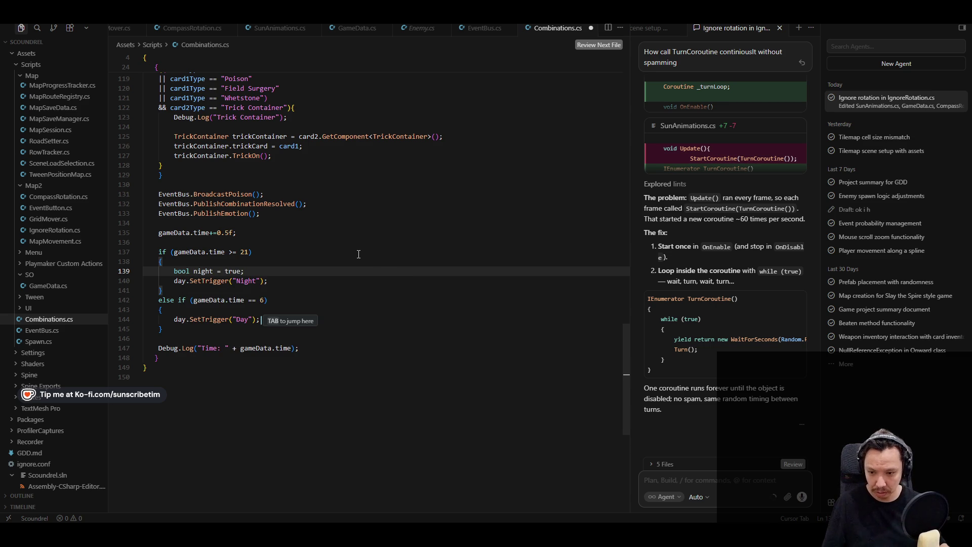
pyautogui.press('Down')
pyautogui.press('Down')
# Accept Cursor's rewrite adding night = false to the else-if and one combined SetTrigger call.
pyautogui.click(277, 252)
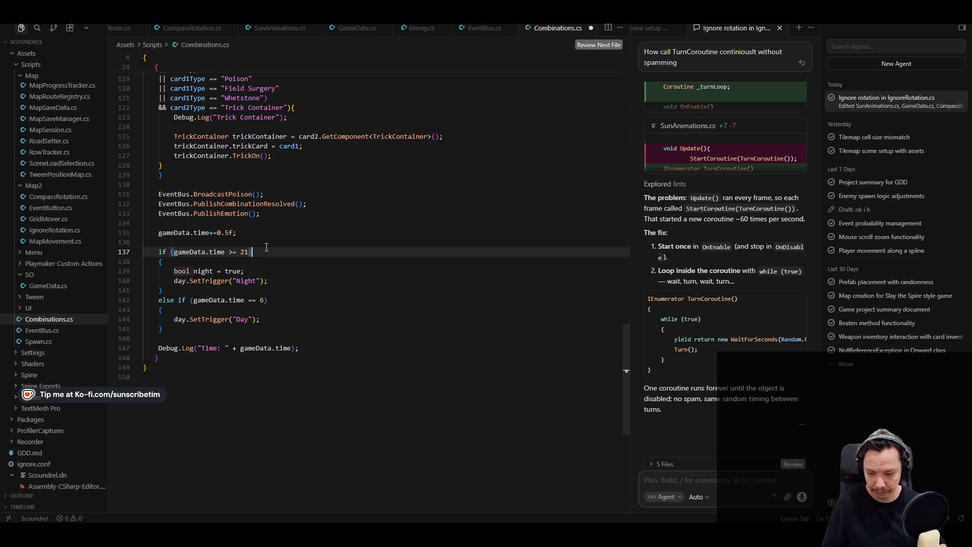
pyautogui.press('Return')
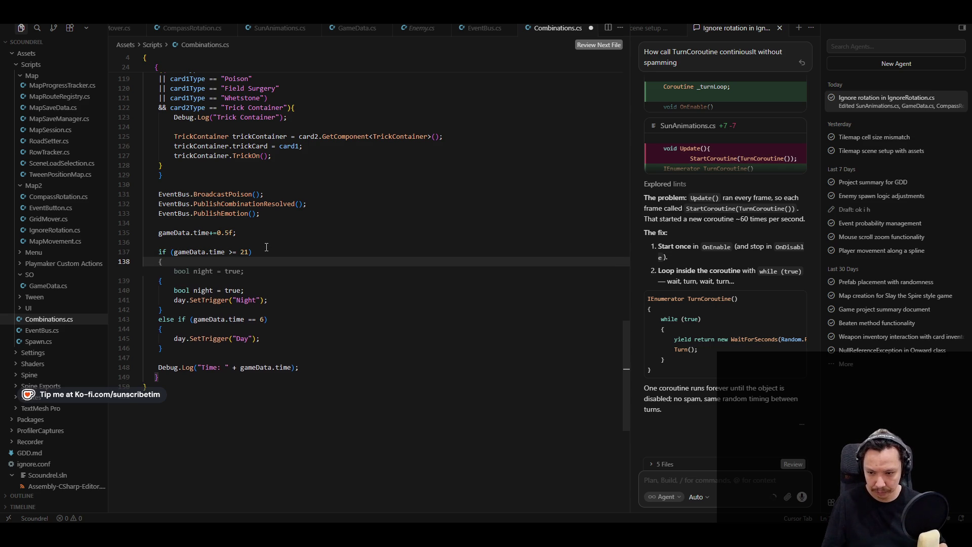
pyautogui.press('Tab')
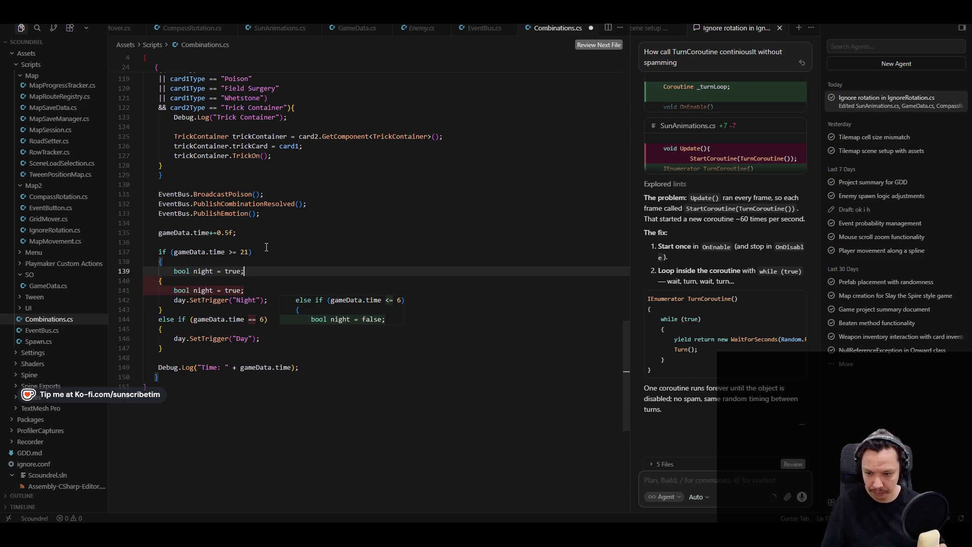
pyautogui.press('Escape')
pyautogui.press('Escape')
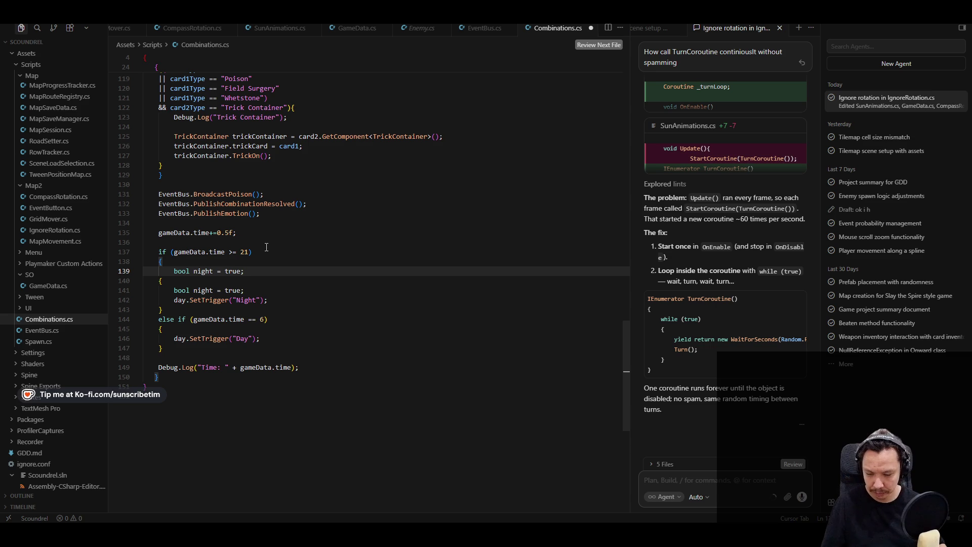
pyautogui.press('Tab')
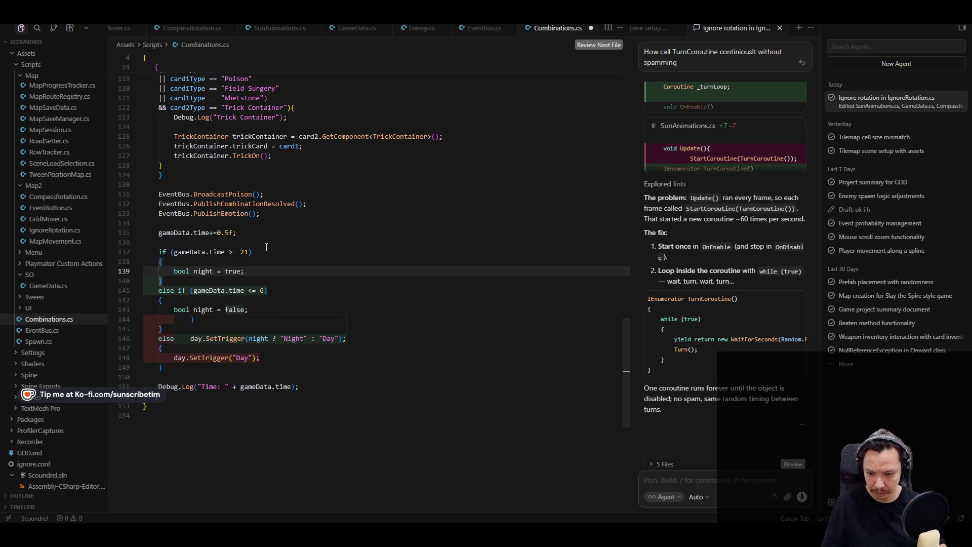
pyautogui.press('Tab')
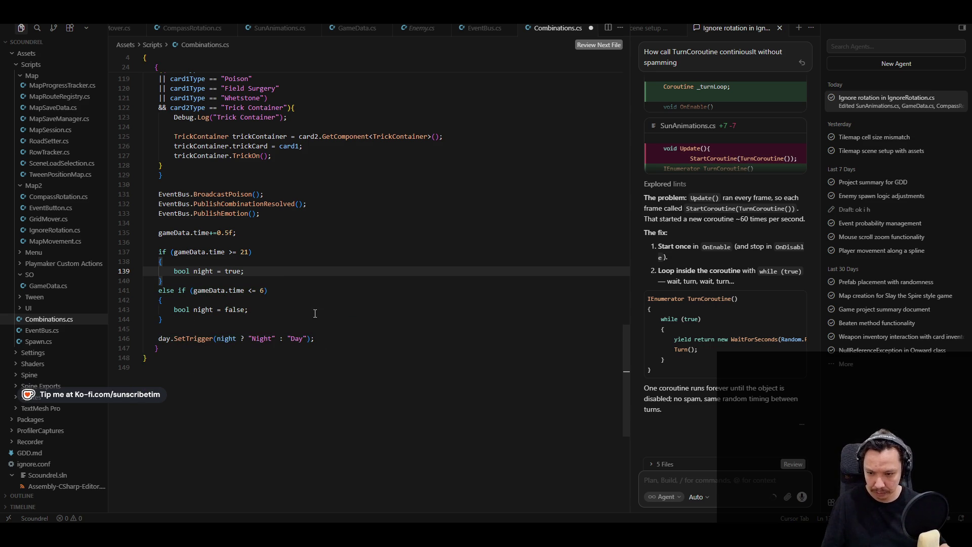
# Inspect the Day block and where night feeds the combined SetTrigger line.
pyautogui.click(269, 251)
pyautogui.click(285, 275)
pyautogui.click(310, 312)
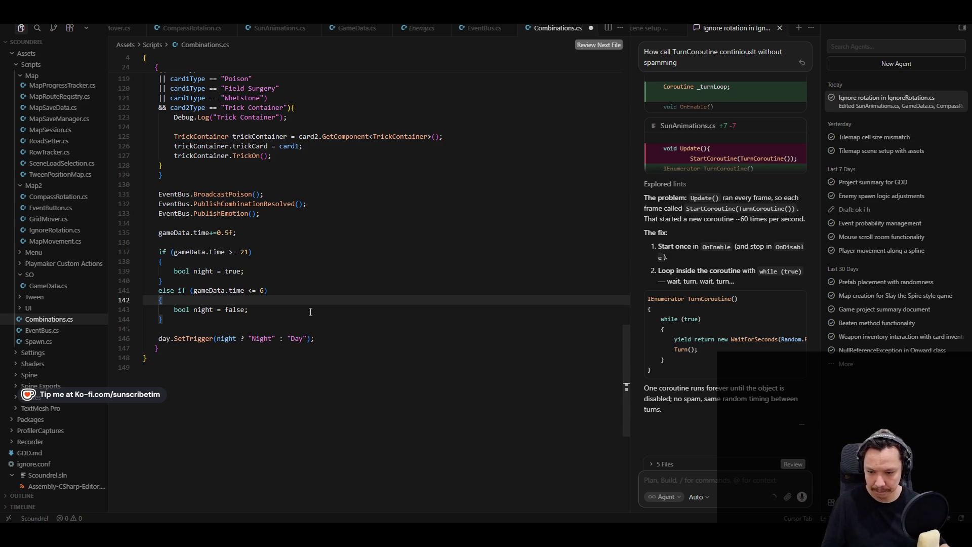
pyautogui.click(422, 341)
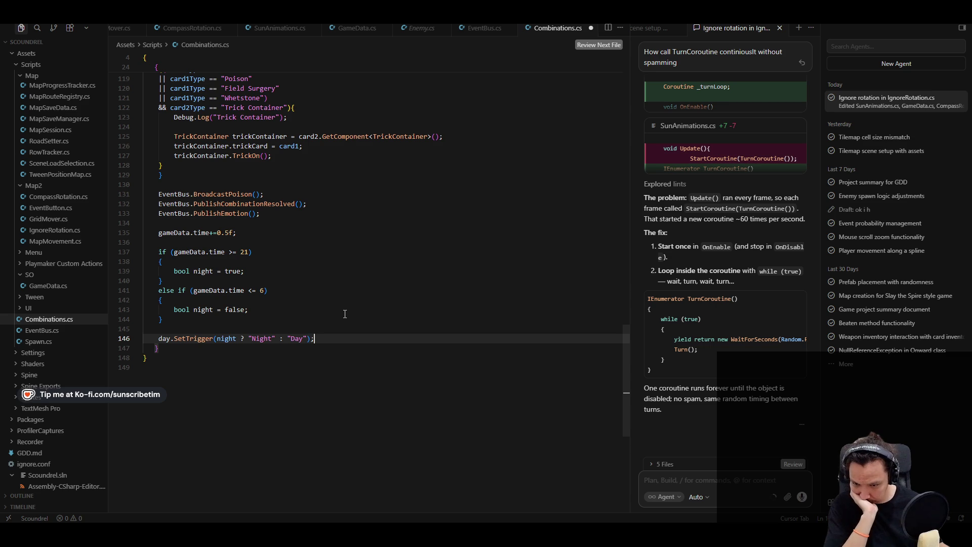
pyautogui.click(228, 339)
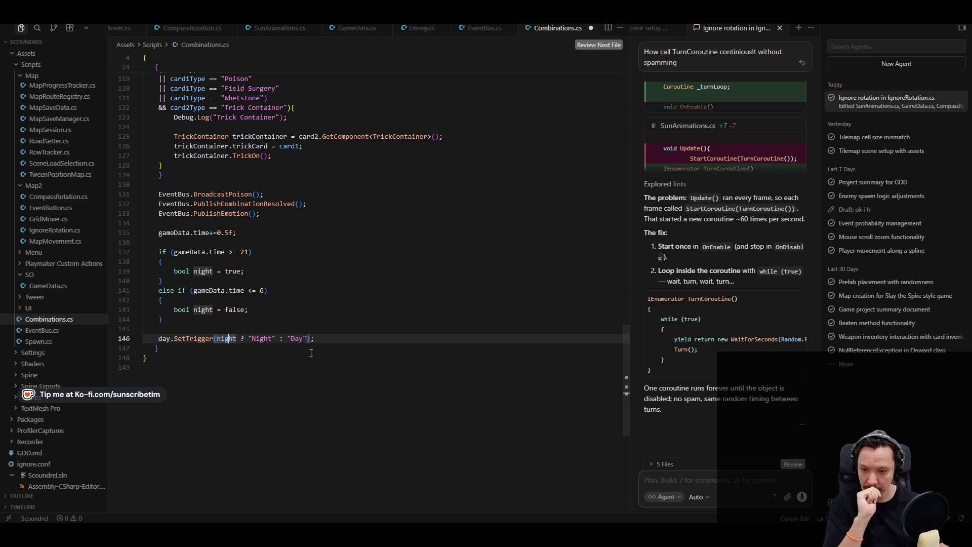
# Give each branch its own SetTrigger call, Night and Day, and delete the combined line.
pyautogui.click(269, 272)
pyautogui.press('Return')
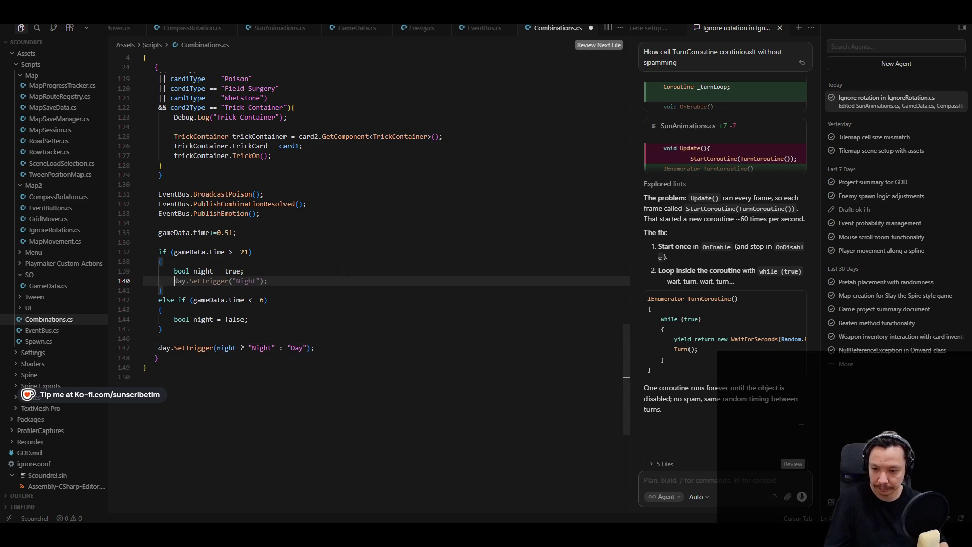
pyautogui.press('Tab')
pyautogui.press('Tab')
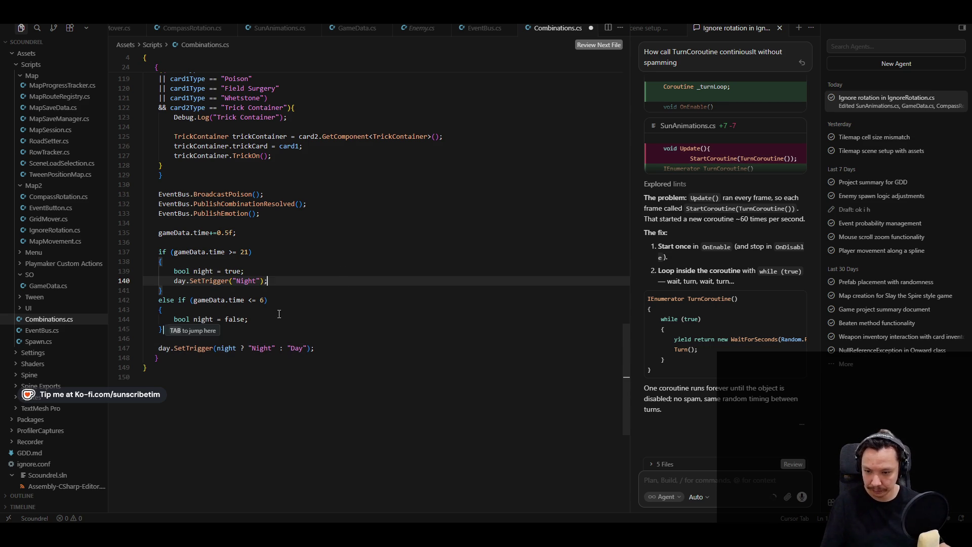
pyautogui.moveTo(315, 348); pyautogui.dragTo(136, 353)
pyautogui.press('BackSpace')
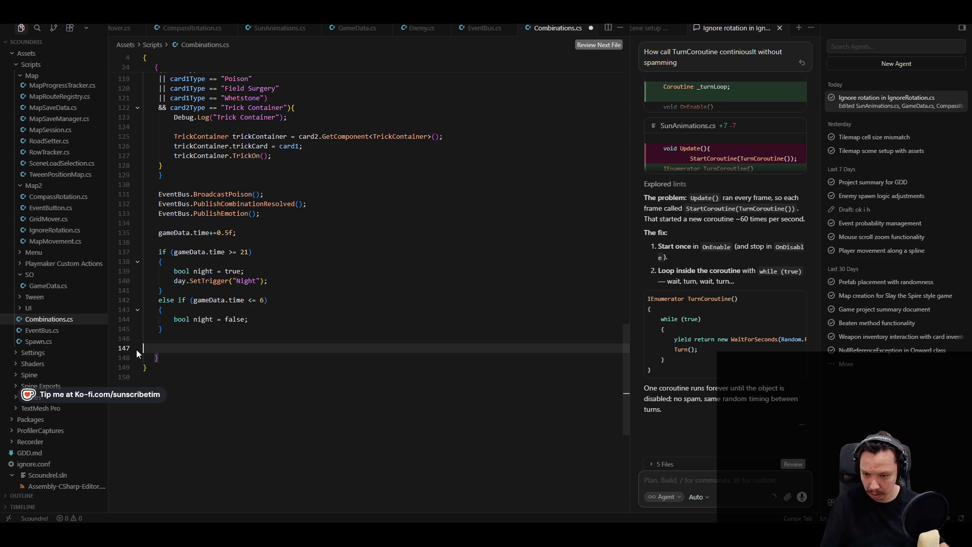
pyautogui.click(362, 320)
pyautogui.press('Return')
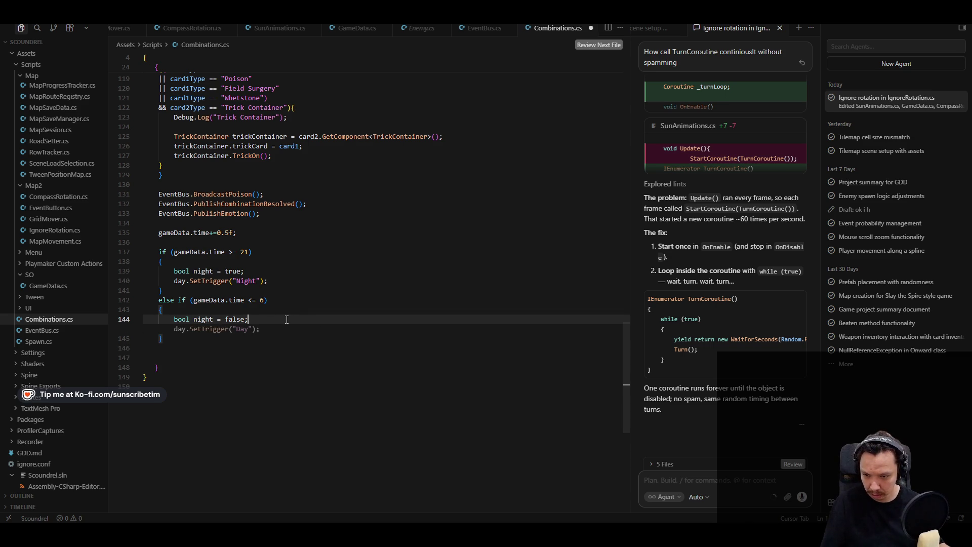
pyautogui.press('Tab')
pyautogui.click(381, 369)
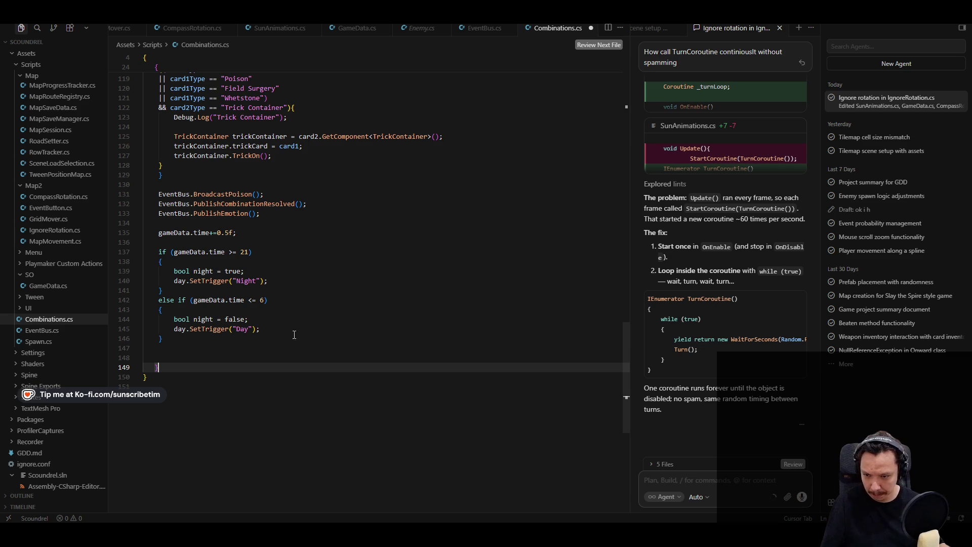
# Replace bool night with day on both the line 139 and line 144 assignments.
pyautogui.doubleClick(181, 271)
pyautogui.press('BackSpace')
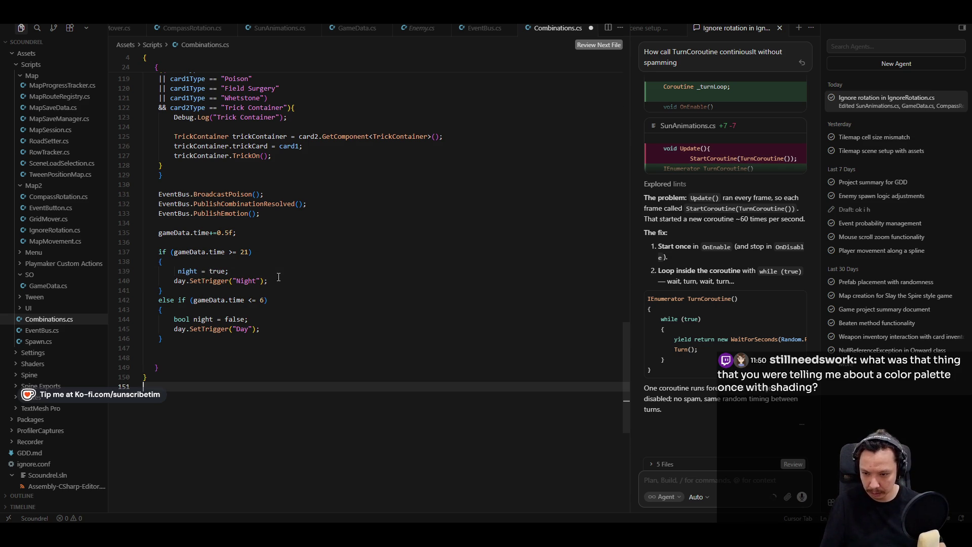
pyautogui.click(183, 272)
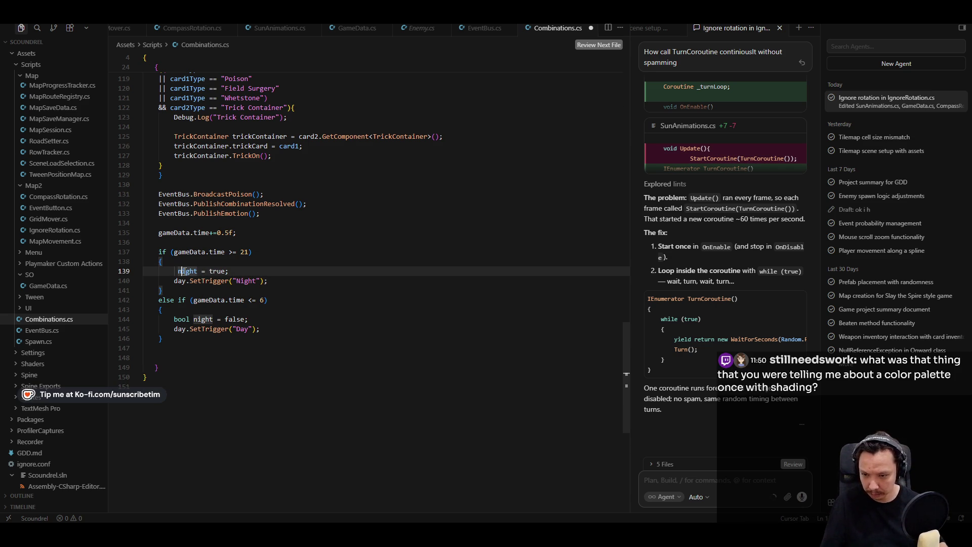
pyautogui.write('dayN')
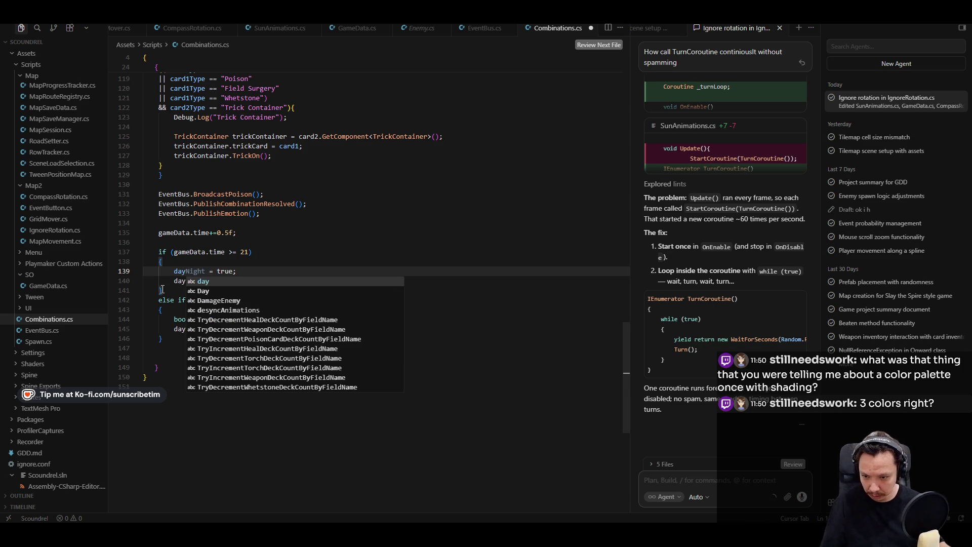
pyautogui.press('Escape')
pyautogui.press('Home')
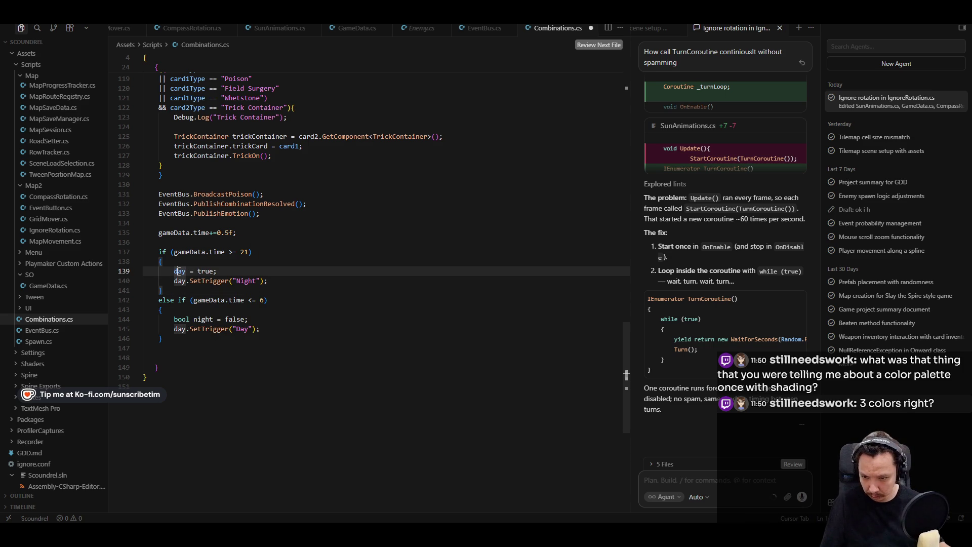
pyautogui.doubleClick(181, 319)
pyautogui.press('Delete')
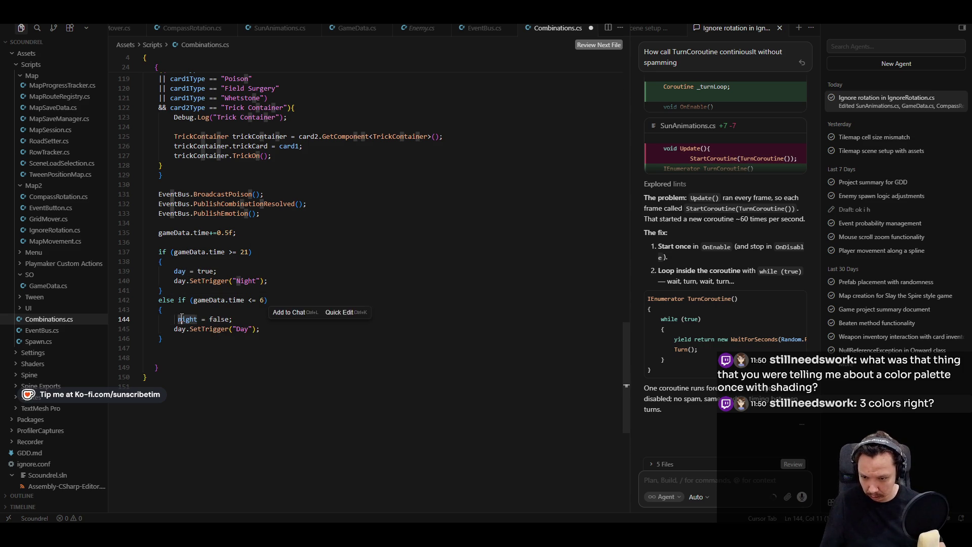
pyautogui.doubleClick(182, 318)
pyautogui.write('dayActive')
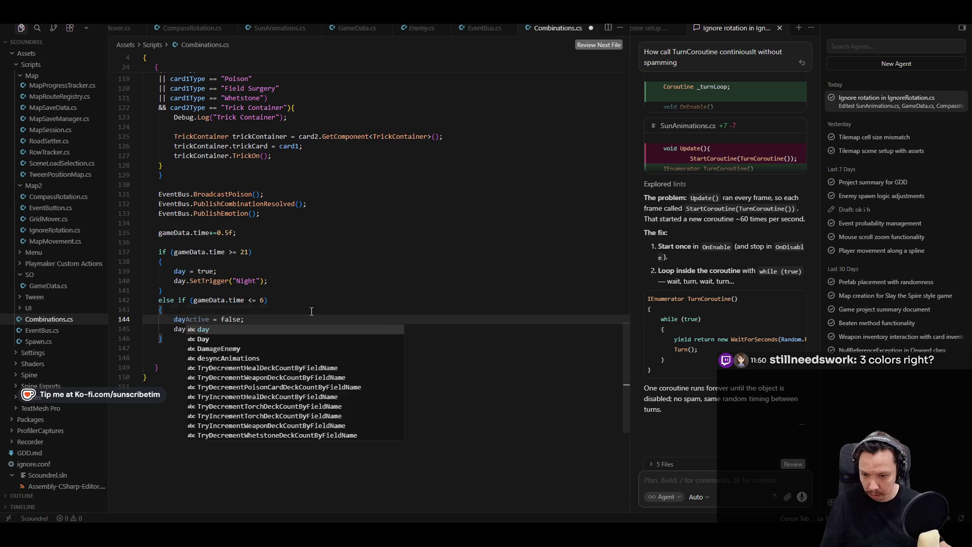
pyautogui.press('Escape')
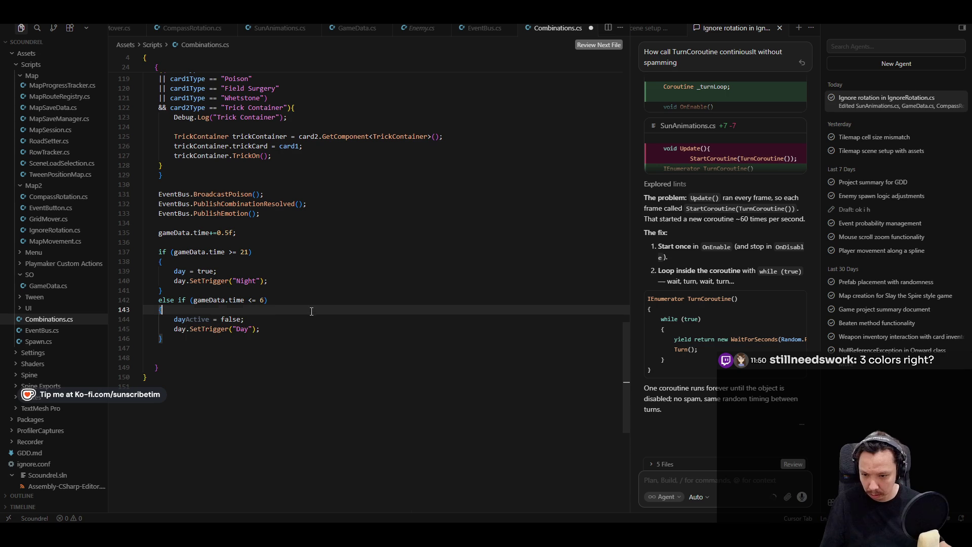
# Change the value on line 139 from true to false.
pyautogui.doubleClick(208, 270)
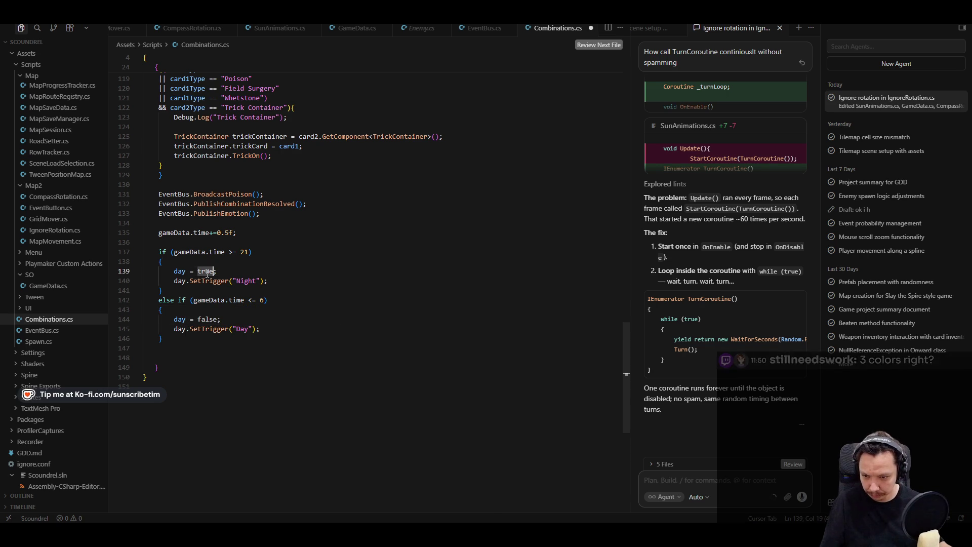
pyautogui.write('Fa')
pyautogui.press('BackSpace')
pyautogui.press('BackSpace')
pyautogui.write('fa')
pyautogui.press('Tab')
# Set line 144 to true, complete day.SetTrigger("Day"), and launch the AirPlay receiver.
pyautogui.doubleClick(207, 319)
pyautogui.write('true;')
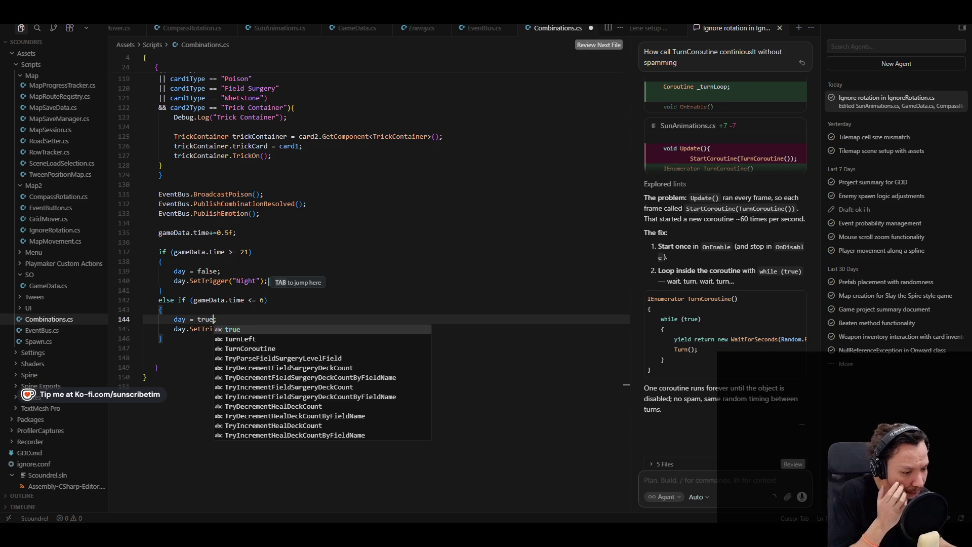
pyautogui.press('Tab')
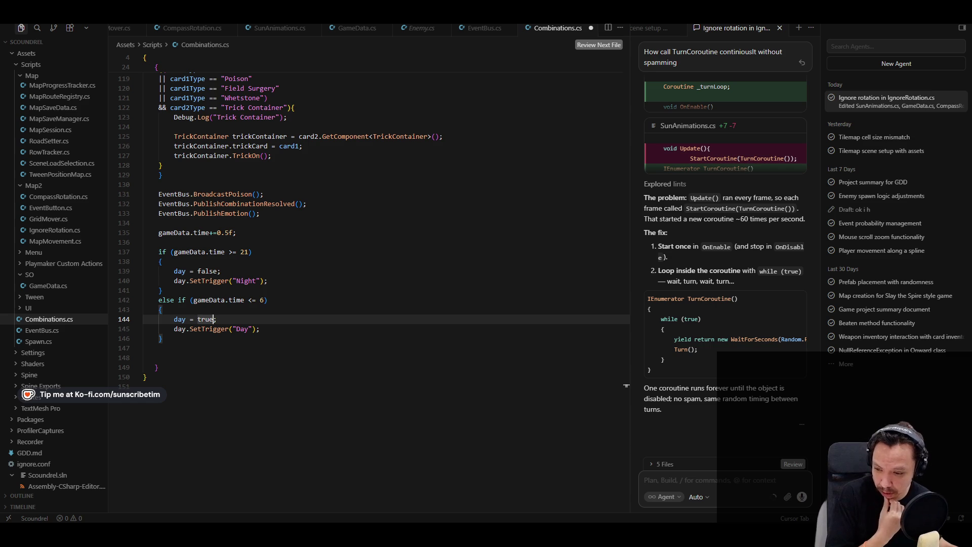
pyautogui.press('super')
pyautogui.click(103, 174)
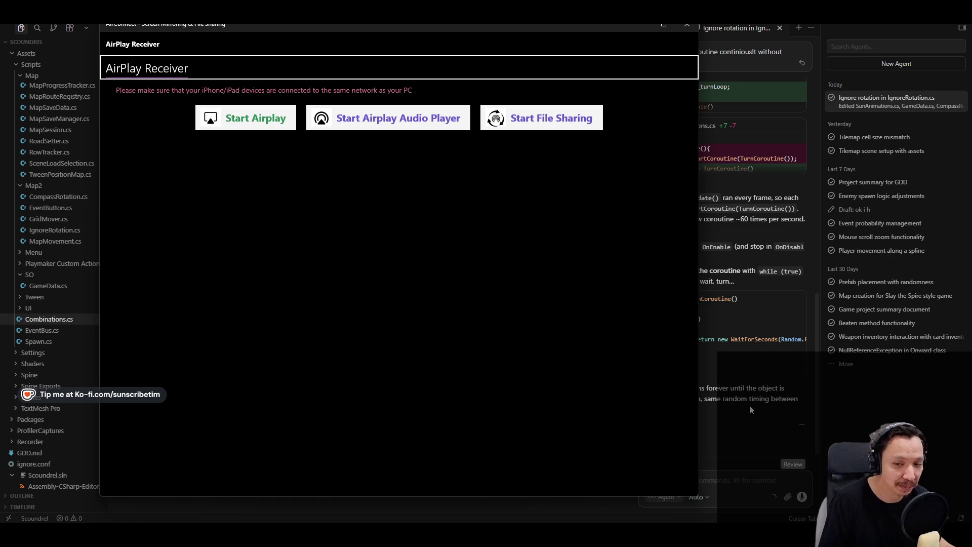
# Start AirPlay receiving to mirror the iPad's Procreate canvas with the sun emblem.
pyautogui.click(247, 120)
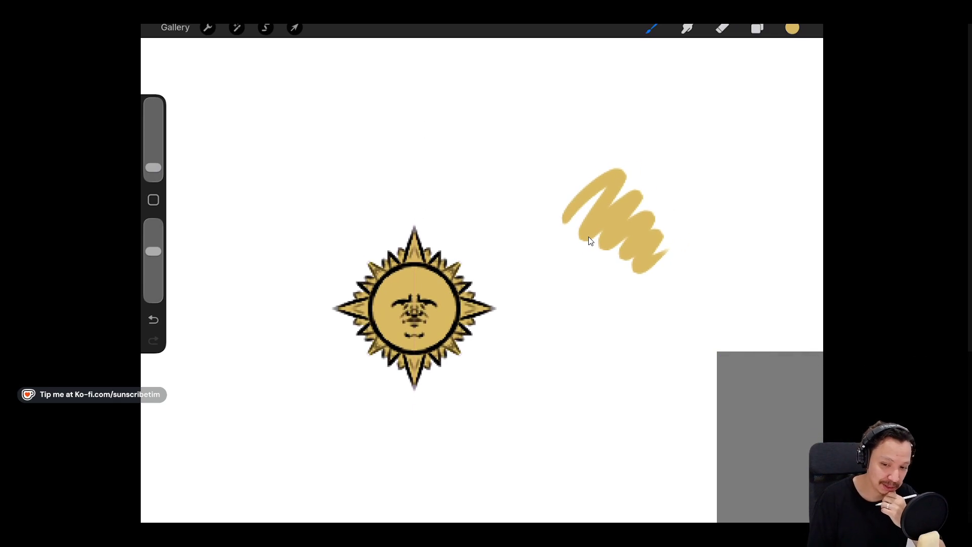
# Hide the sun group and show the crescent-moon layer at 60% opacity.
pyautogui.press('l')
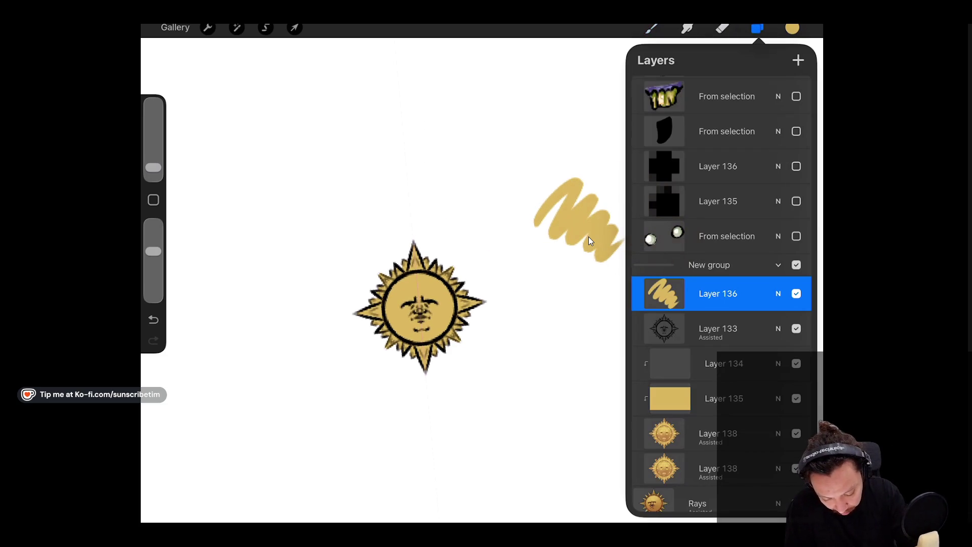
pyautogui.click(709, 265)
pyautogui.click(778, 265)
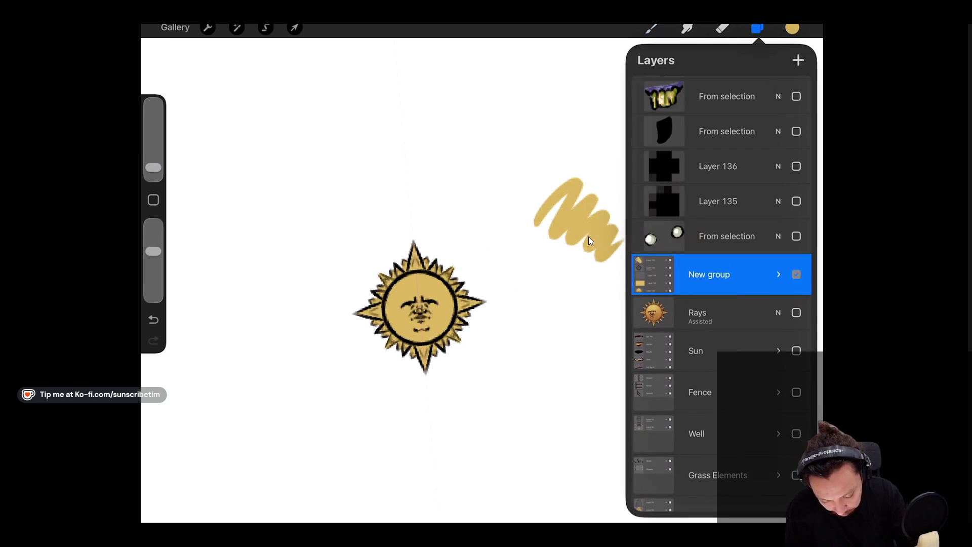
pyautogui.click(797, 273)
pyautogui.scroll(10, 719, 293)
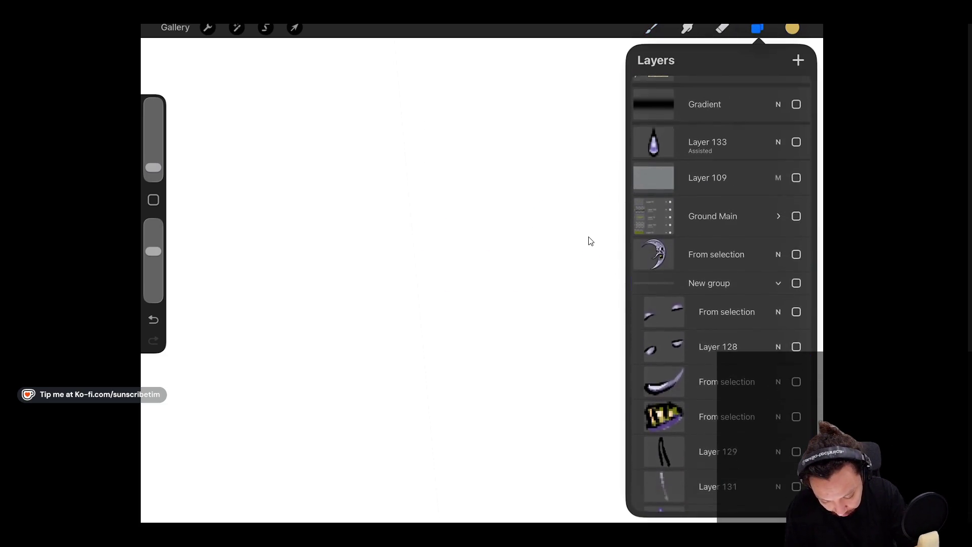
pyautogui.click(796, 253)
pyautogui.click(778, 253)
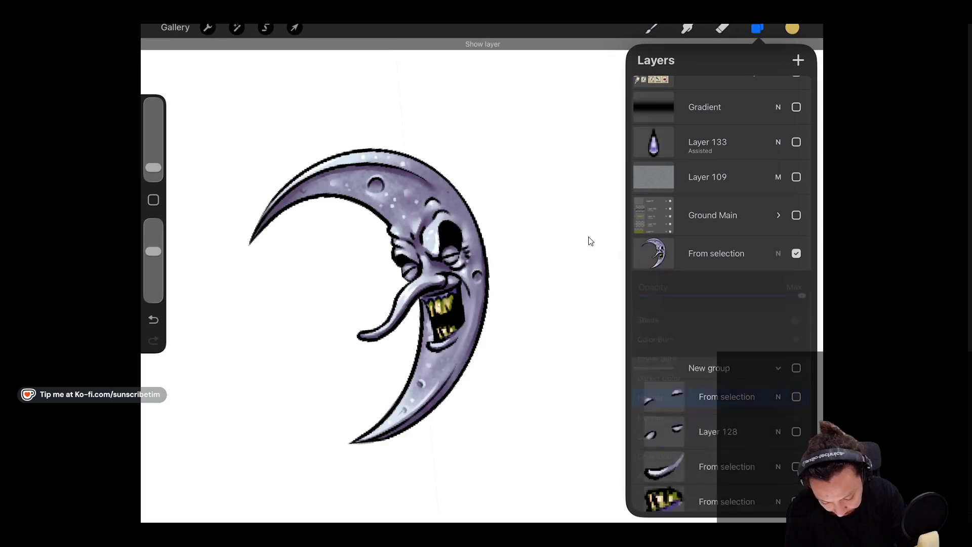
pyautogui.moveTo(803, 295); pyautogui.dragTo(738, 295)
pyautogui.click(779, 253)
pyautogui.click(717, 253)
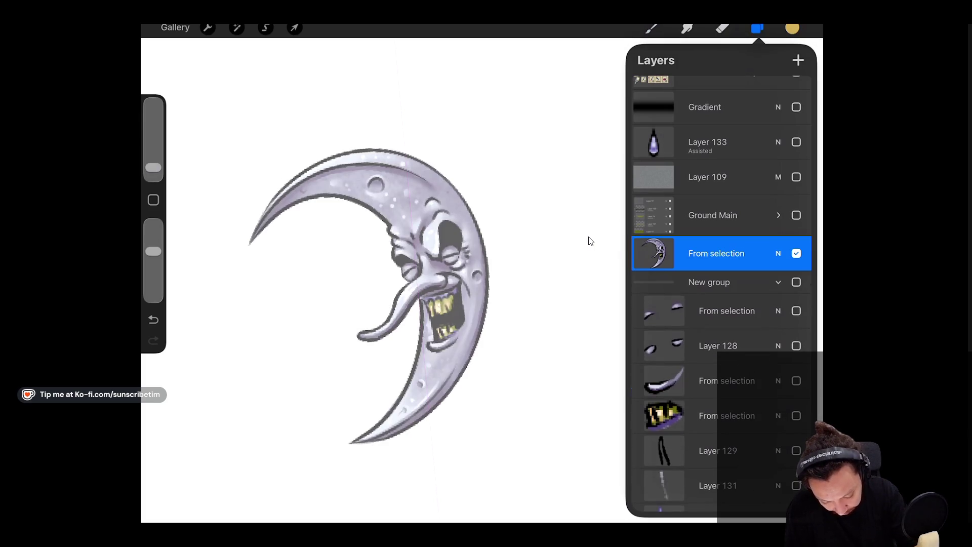
pyautogui.click(779, 291)
# Add a new empty layer above the moon and pick black for tracing.
pyautogui.click(799, 60)
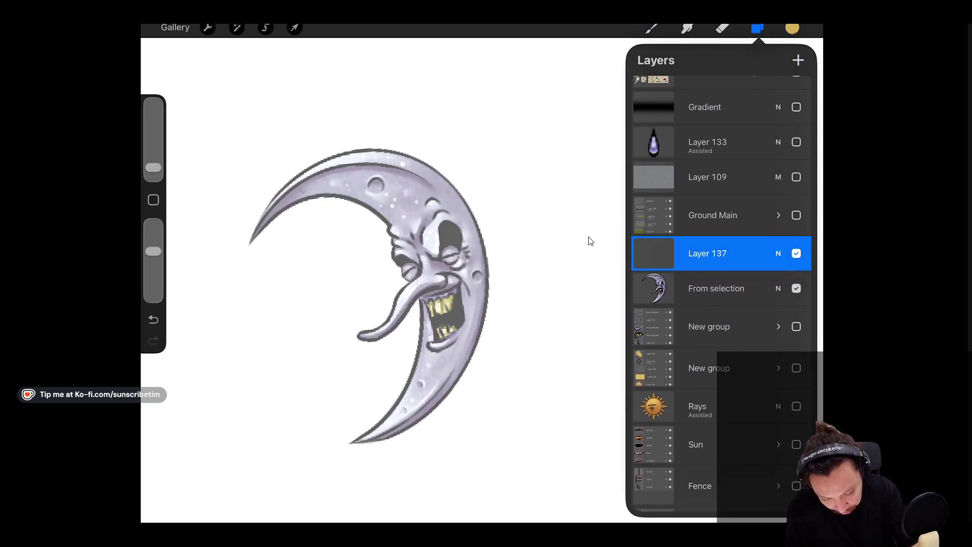
pyautogui.press('c')
pyautogui.press('b')
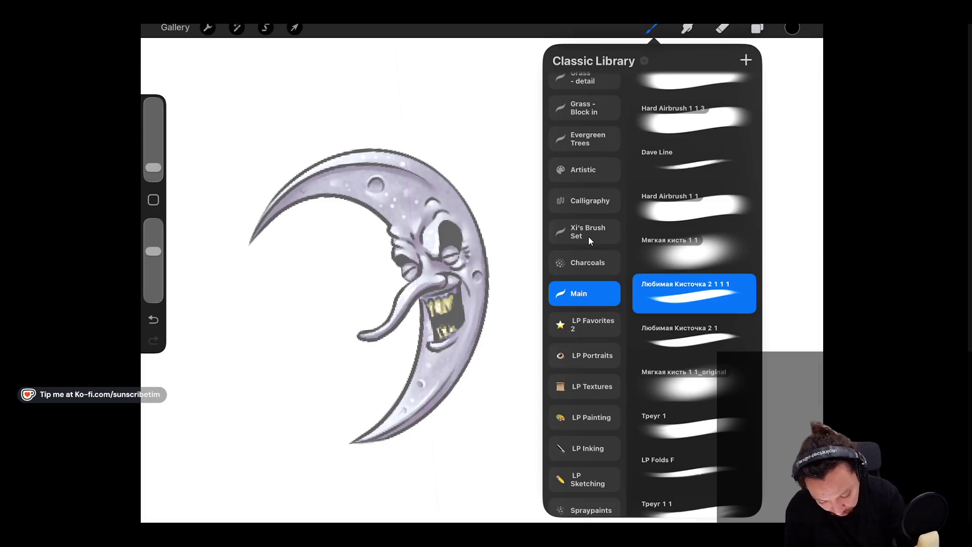
pyautogui.press('l')
pyautogui.hscroll(-2, 591, 241)
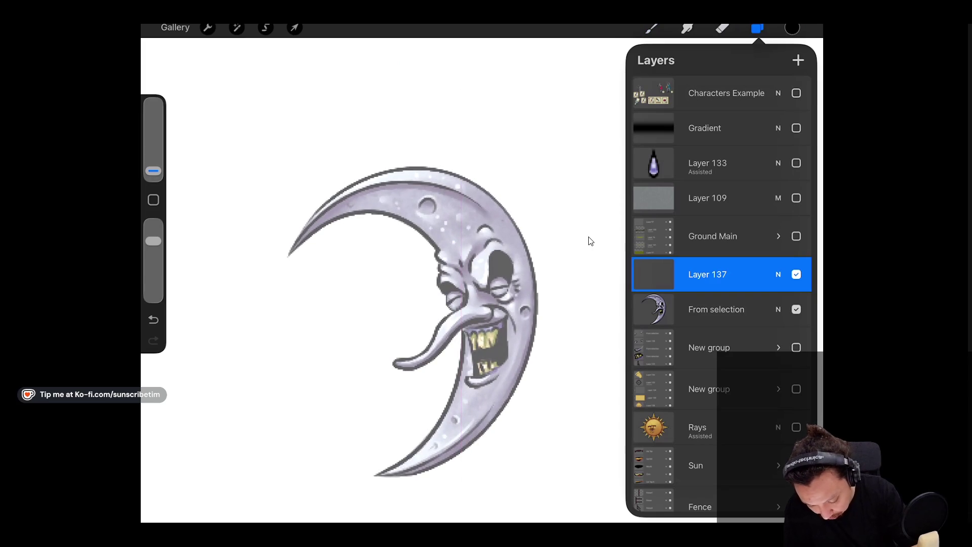
# Trace the eyes, brow, long nose and upper lip in bold black on Layer 137.
pyautogui.press('l')
pyautogui.scroll(3, 591, 241)
pyautogui.moveTo(432, 282); pyautogui.dragTo(472, 279)
pyautogui.moveTo(327, 372)
pyautogui.mouseDown()
pyautogui.moveTo(387, 356)
pyautogui.moveTo(464, 300)
pyautogui.moveTo(317, 386)
pyautogui.moveTo(442, 342)
pyautogui.mouseUp()
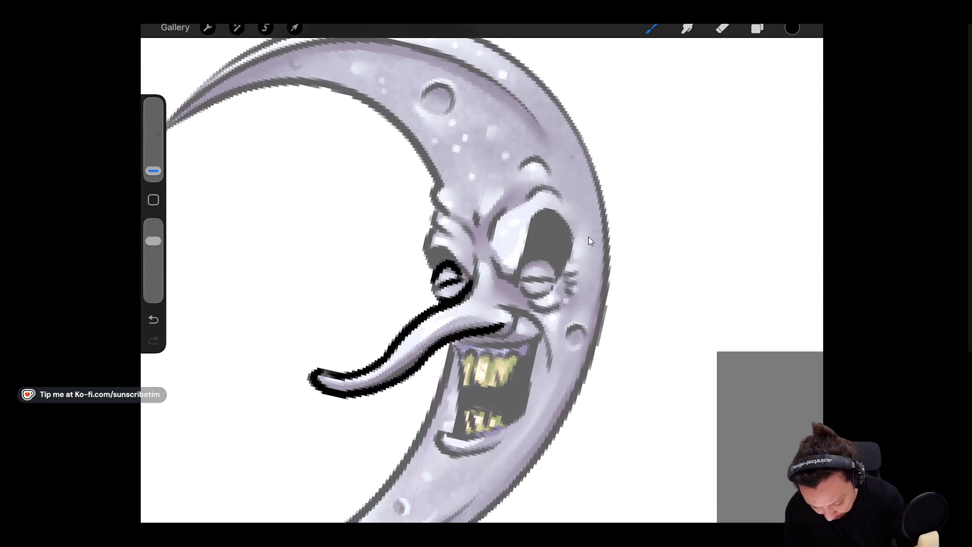
pyautogui.scroll(-2, 590, 241)
pyautogui.moveTo(528, 225)
pyautogui.mouseDown()
pyautogui.moveTo(579, 246)
pyautogui.moveTo(502, 209)
pyautogui.mouseUp()
pyautogui.scroll(1, 591, 241)
pyautogui.moveTo(526, 222)
pyautogui.mouseDown()
pyautogui.moveTo(530, 170)
pyautogui.moveTo(561, 191)
pyautogui.moveTo(517, 223)
pyautogui.mouseUp()
pyautogui.moveTo(559, 185); pyautogui.dragTo(552, 209)
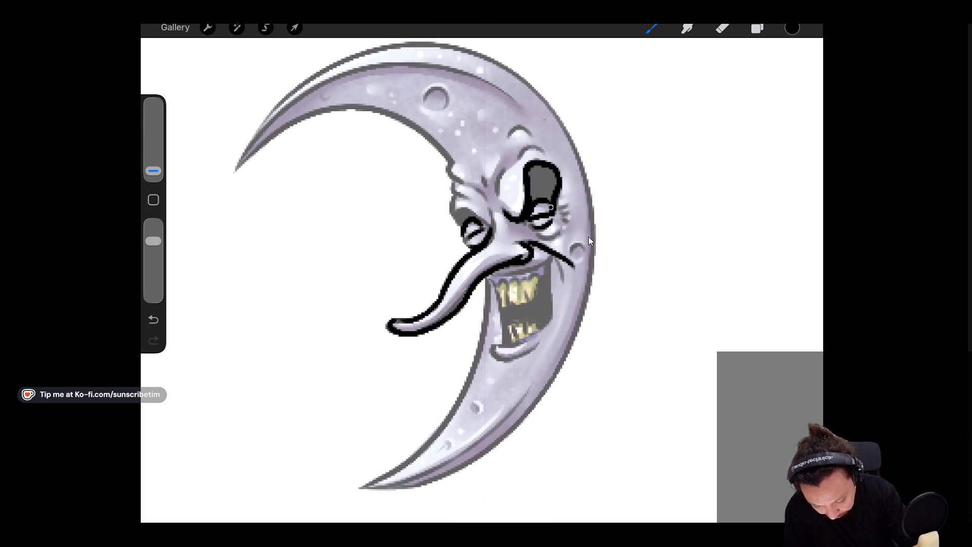
pyautogui.moveTo(793, 27); pyautogui.dragTo(542, 182)
pyautogui.moveTo(456, 225); pyautogui.dragTo(469, 219)
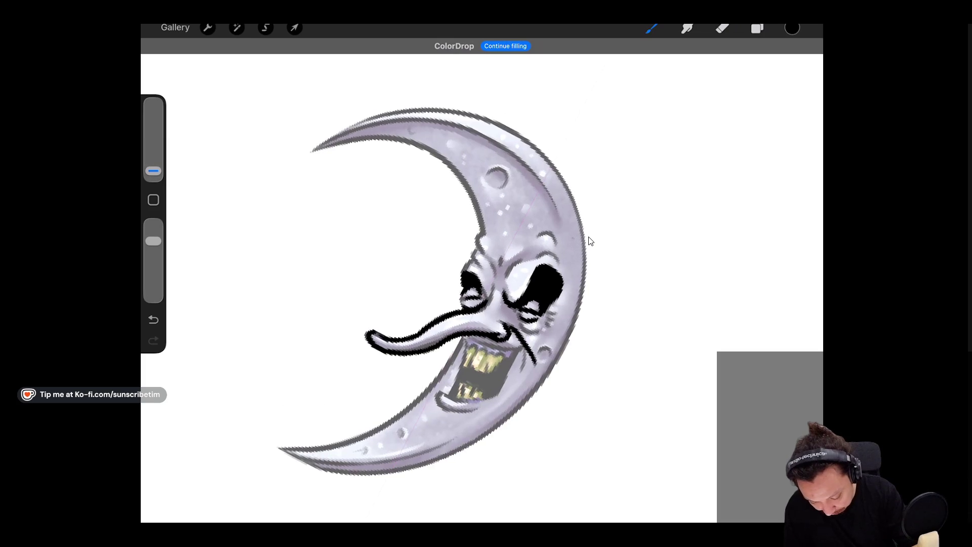
pyautogui.moveTo(476, 249); pyautogui.dragTo(470, 260)
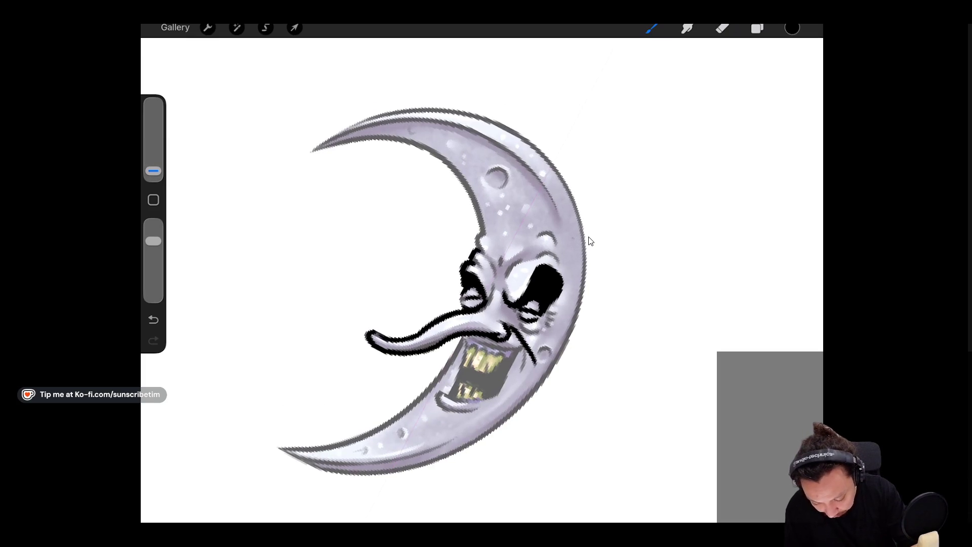
# Trace the moon's inner and outer edges in black, trimming stroke tips with the eraser.
pyautogui.moveTo(405, 149); pyautogui.dragTo(458, 273)
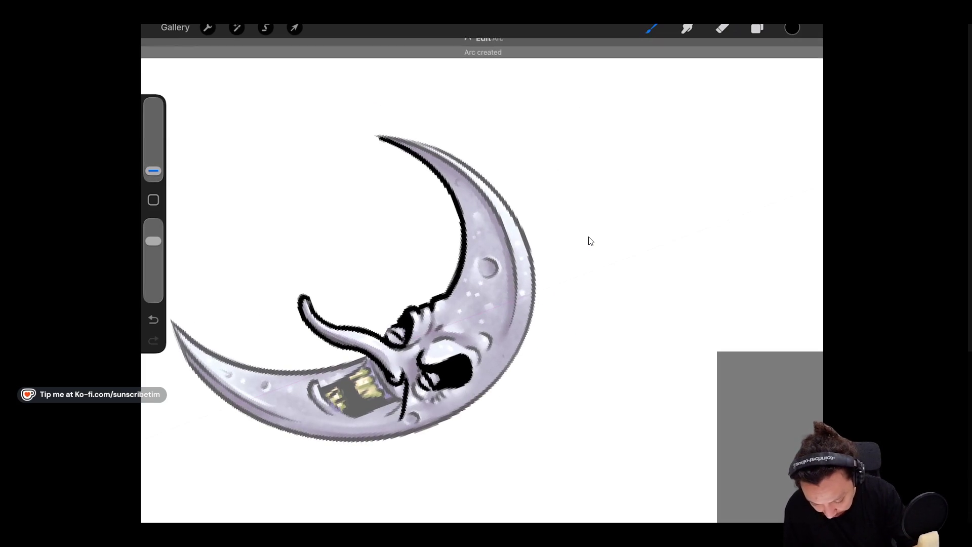
pyautogui.press('e')
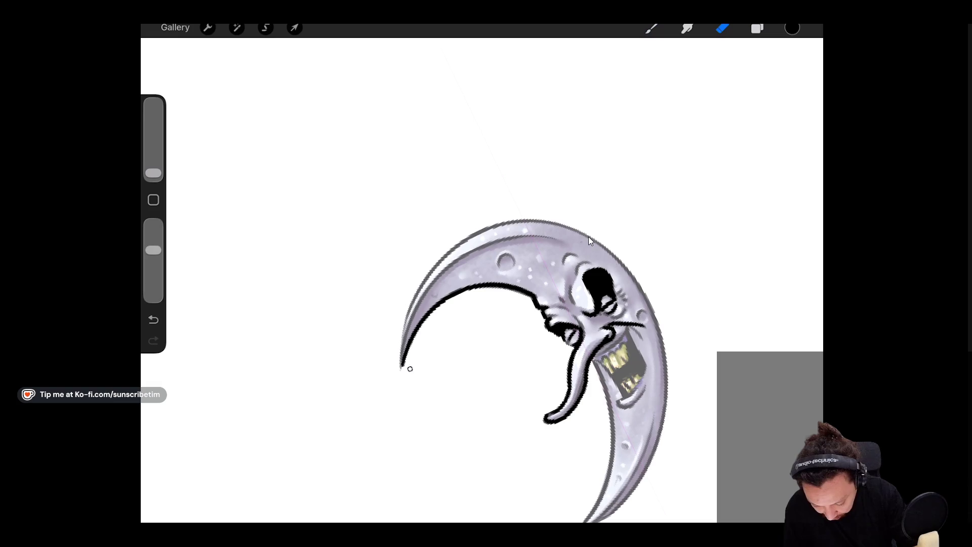
pyautogui.press('b')
pyautogui.moveTo(402, 367)
pyautogui.mouseDown()
pyautogui.moveTo(463, 258)
pyautogui.moveTo(598, 256)
pyautogui.mouseUp()
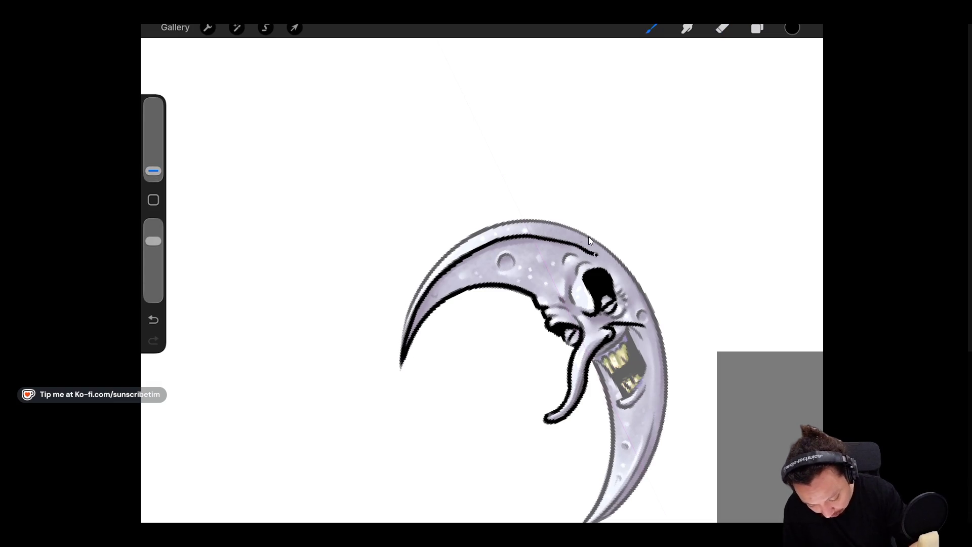
pyautogui.press('e')
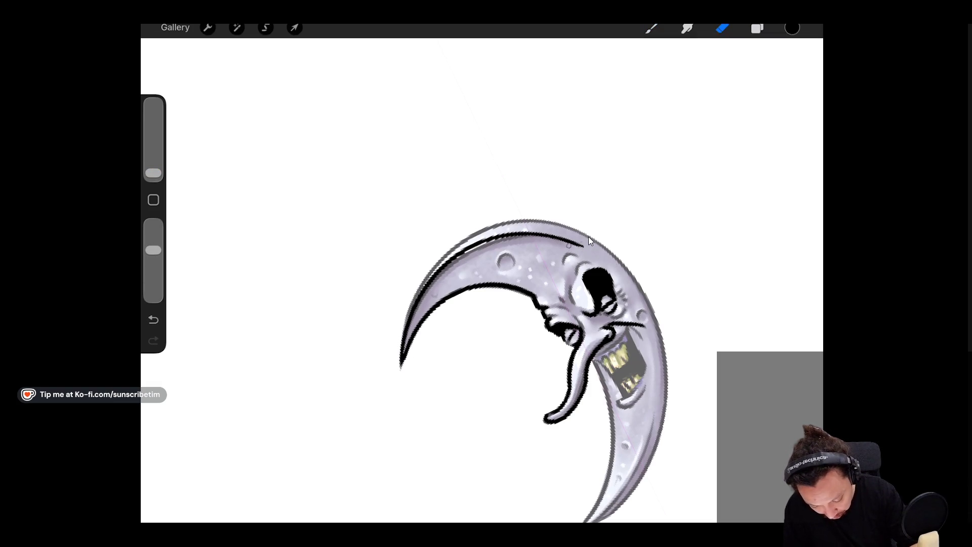
pyautogui.press('b')
pyautogui.moveTo(404, 328)
pyautogui.mouseDown()
pyautogui.moveTo(529, 223)
pyautogui.moveTo(624, 258)
pyautogui.mouseUp()
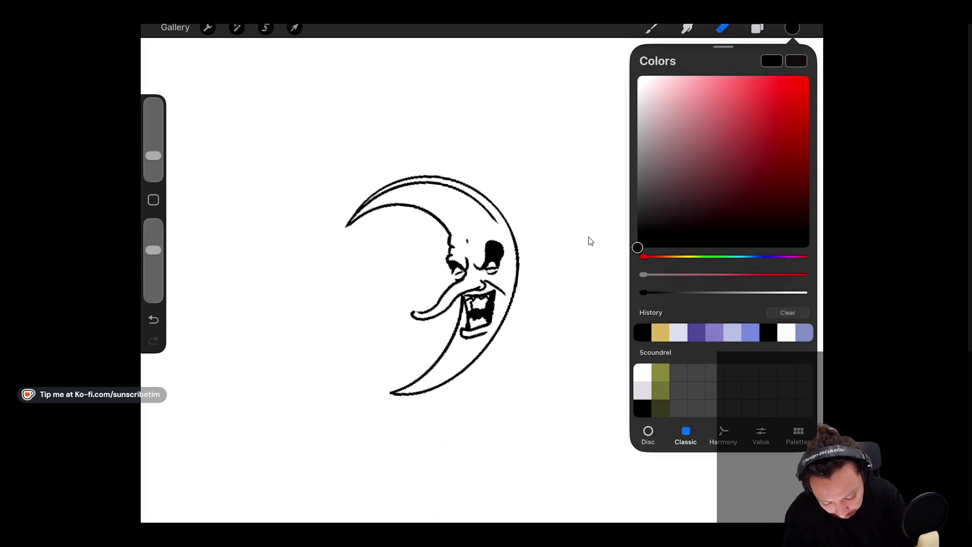
# Change the paint colour from purple to a green shade.
pyautogui.click(714, 333)
pyautogui.click(652, 28)
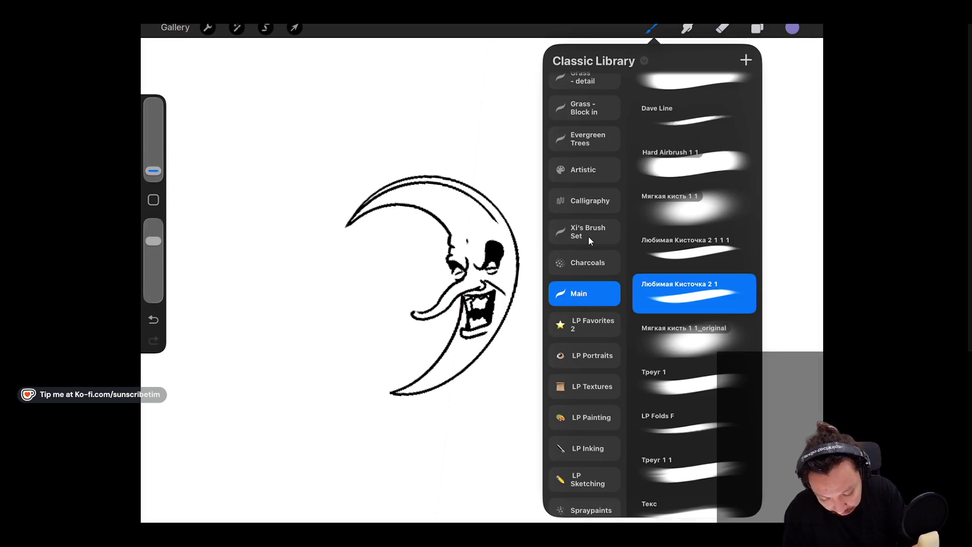
pyautogui.click(792, 28)
pyautogui.moveTo(765, 256); pyautogui.dragTo(715, 257)
pyautogui.moveTo(690, 122)
pyautogui.mouseDown()
pyautogui.moveTo(724, 113)
pyautogui.moveTo(679, 120)
pyautogui.moveTo(691, 120)
pyautogui.mouseUp()
# Test a green stroke, undo it, and pick a different green shade.
pyautogui.moveTo(474, 248); pyautogui.dragTo(494, 266)
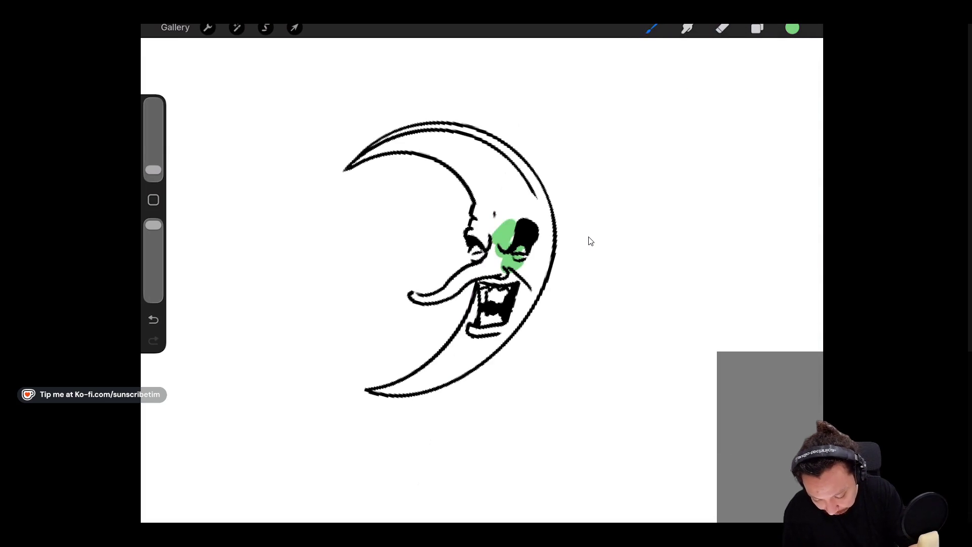
pyautogui.hotkey('ctrl', 'z')
pyautogui.click(793, 27)
pyautogui.click(686, 135)
pyautogui.click(652, 28)
# Paint green along the moon's eye, nose and arcs, then ColorDrop green to fill the shape.
pyautogui.moveTo(486, 195); pyautogui.dragTo(478, 221)
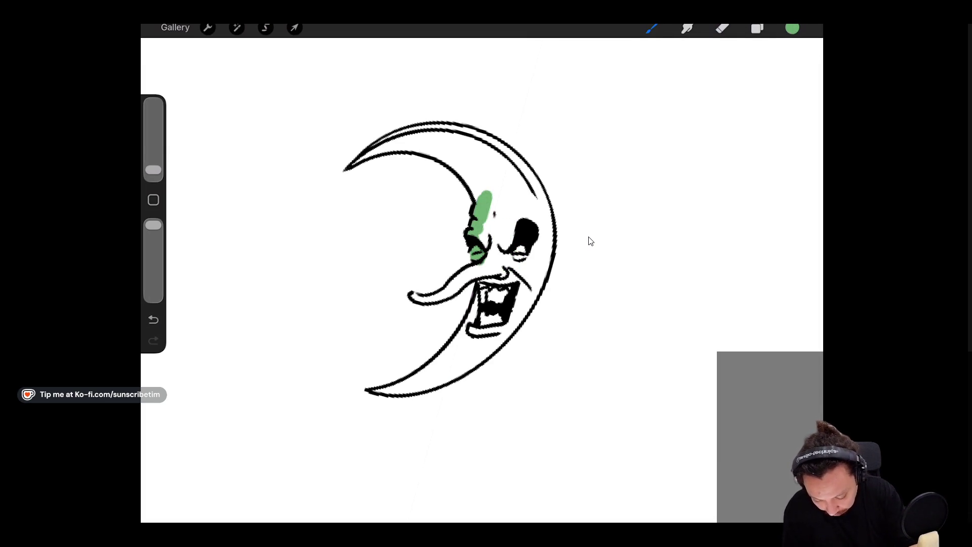
pyautogui.moveTo(409, 298)
pyautogui.mouseDown()
pyautogui.moveTo(445, 296)
pyautogui.moveTo(494, 263)
pyautogui.moveTo(453, 347)
pyautogui.mouseUp()
pyautogui.moveTo(483, 312)
pyautogui.mouseDown()
pyautogui.moveTo(454, 362)
pyautogui.moveTo(412, 390)
pyautogui.moveTo(491, 342)
pyautogui.moveTo(547, 238)
pyautogui.mouseUp()
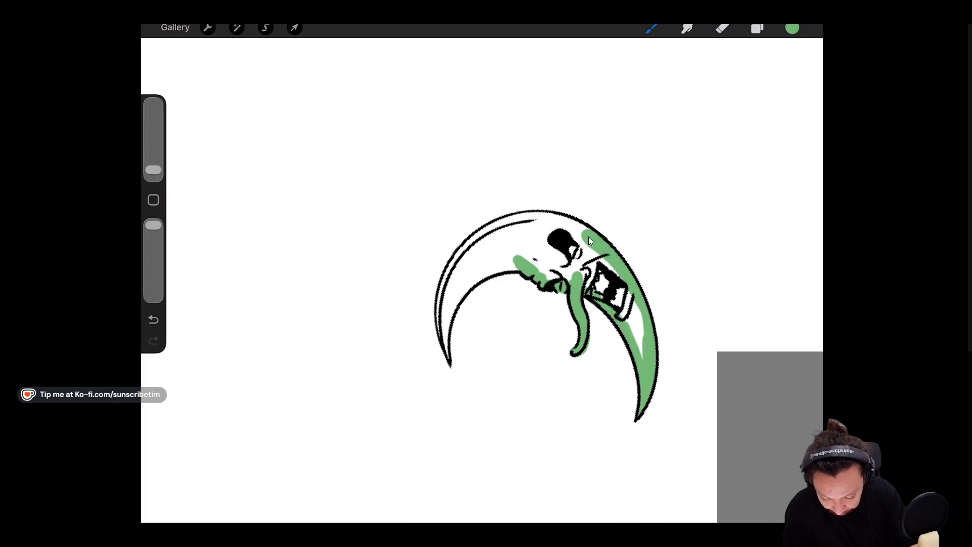
pyautogui.moveTo(446, 361)
pyautogui.mouseDown()
pyautogui.moveTo(496, 271)
pyautogui.moveTo(532, 266)
pyautogui.mouseUp()
pyautogui.moveTo(444, 344)
pyautogui.mouseDown()
pyautogui.moveTo(456, 259)
pyautogui.moveTo(542, 216)
pyautogui.moveTo(557, 260)
pyautogui.mouseUp()
pyautogui.moveTo(793, 28); pyautogui.dragTo(507, 253)
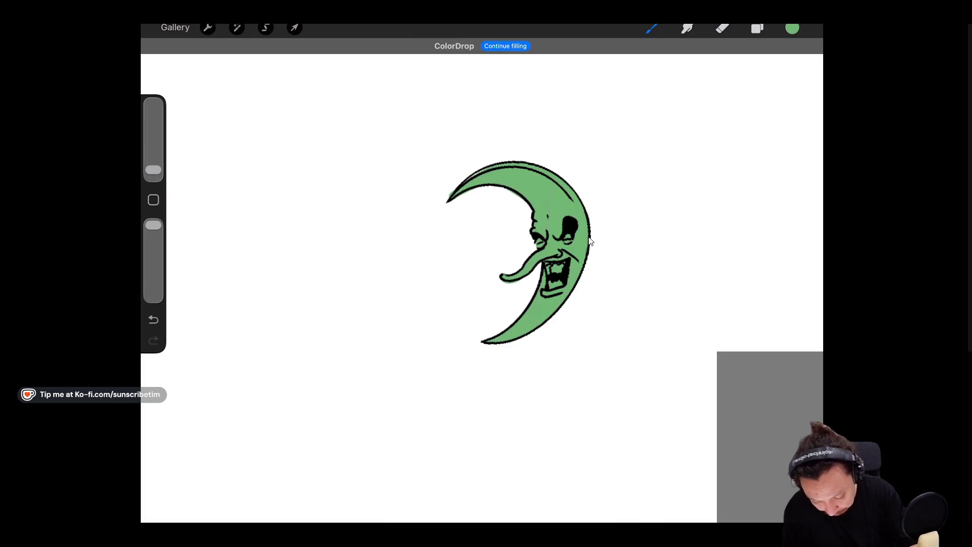
pyautogui.click(757, 28)
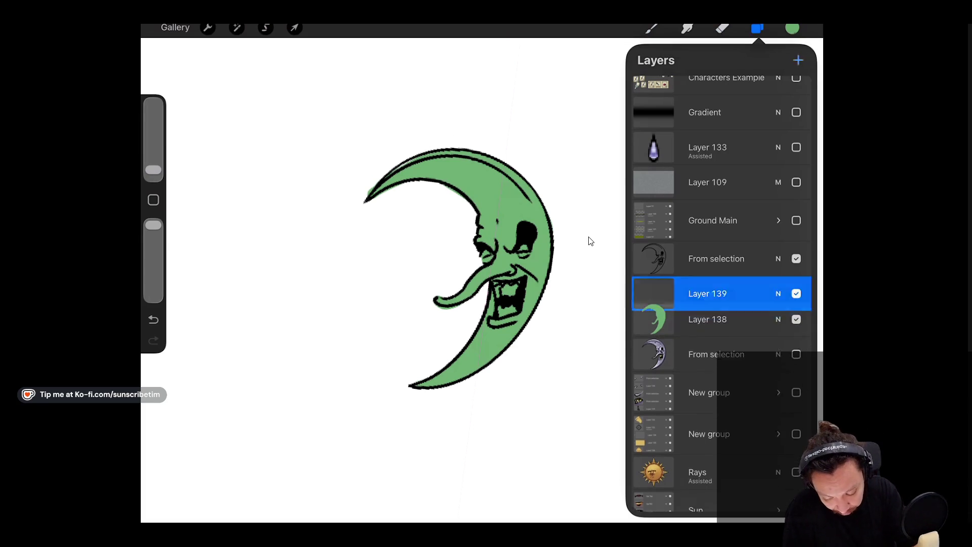
# Reduce the brush size and fill the teeth pale yellow on Layer 139.
pyautogui.click(793, 27)
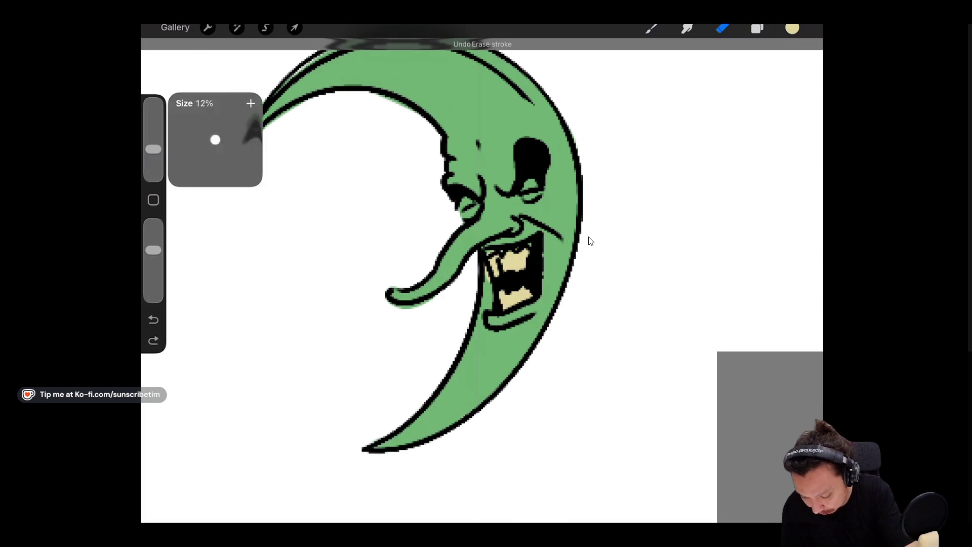
pyautogui.press('[')
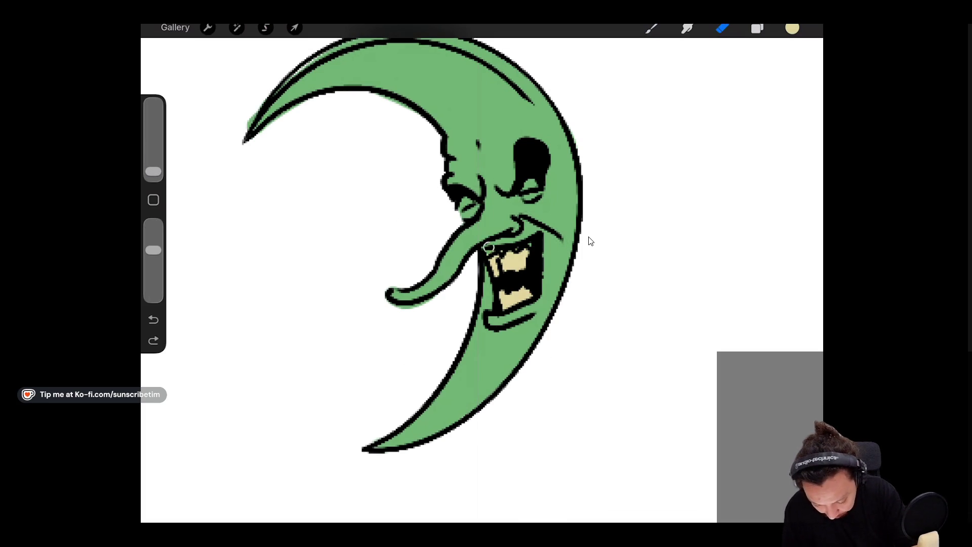
pyautogui.scroll(-2, 590, 241)
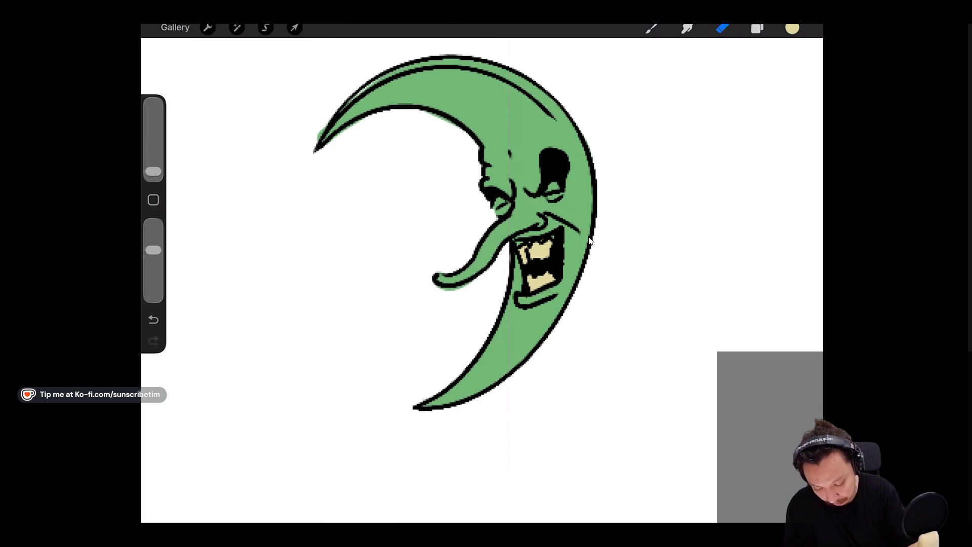
pyautogui.press('l')
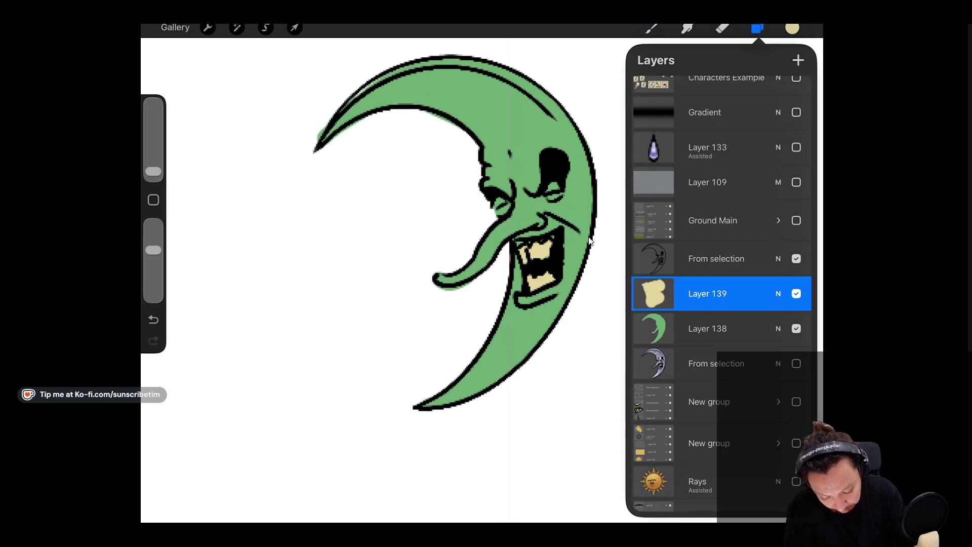
pyautogui.hotkey('alt', '[')
# Eyedrop the moon's green, shift it to teal, and brush a small teal stroke near the mouth.
pyautogui.press('c')
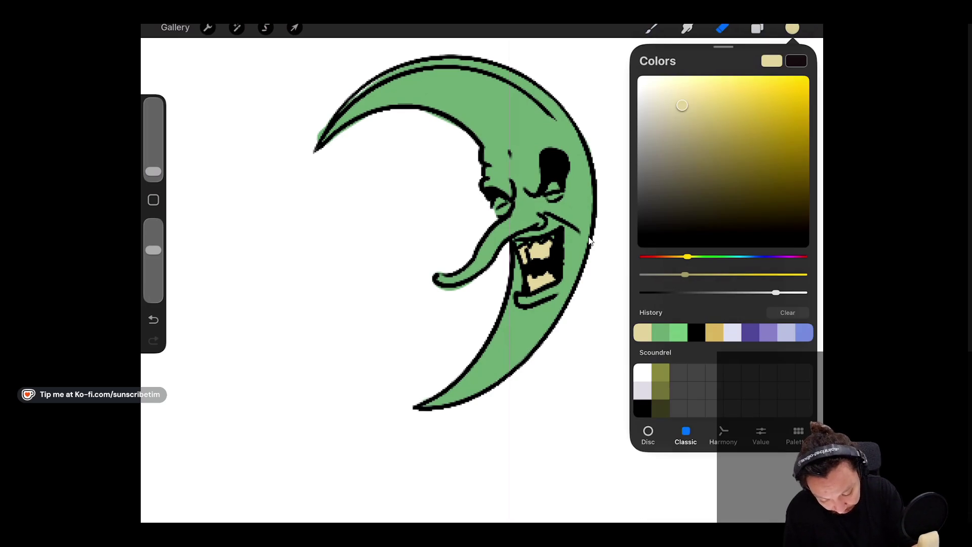
pyautogui.click(590, 241)
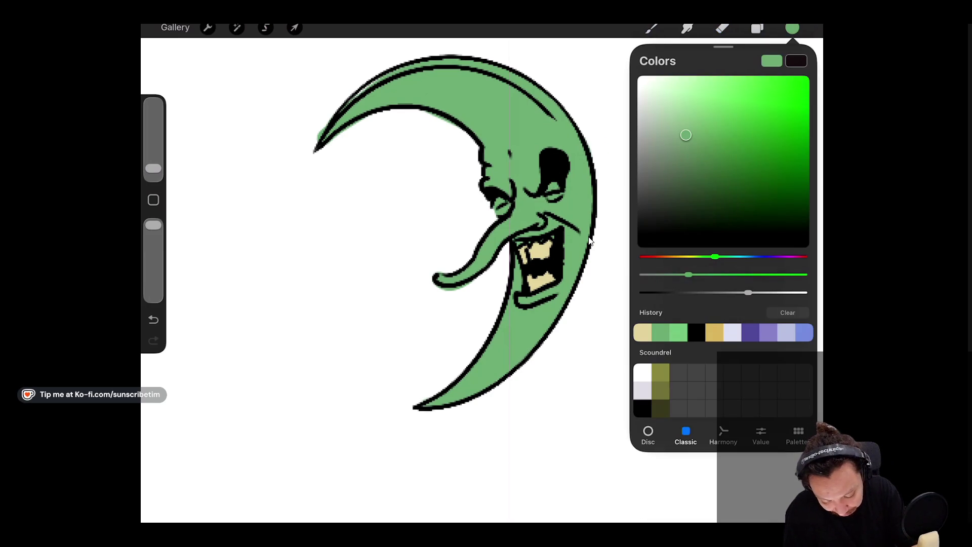
pyautogui.press('b')
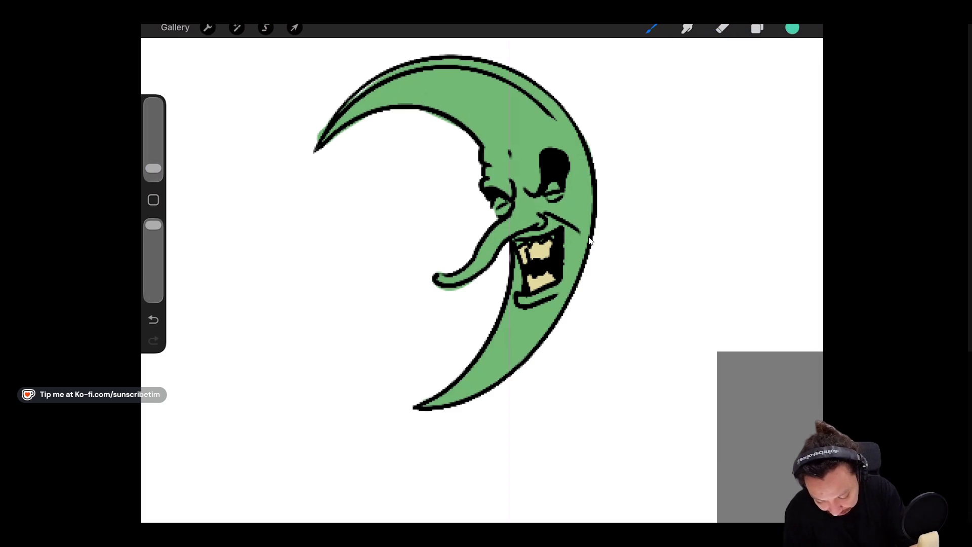
pyautogui.hotkey('ctrl', 'z')
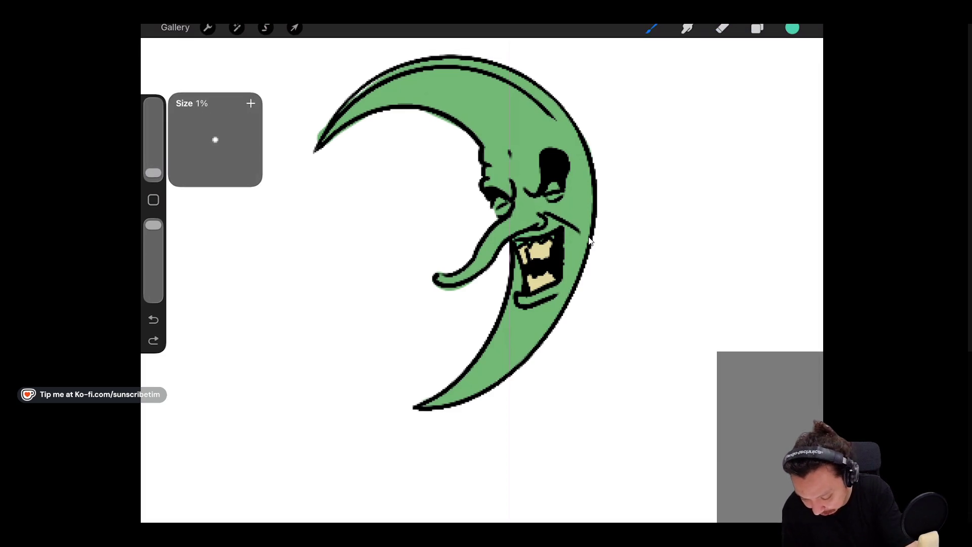
pyautogui.moveTo(517, 246); pyautogui.dragTo(524, 243)
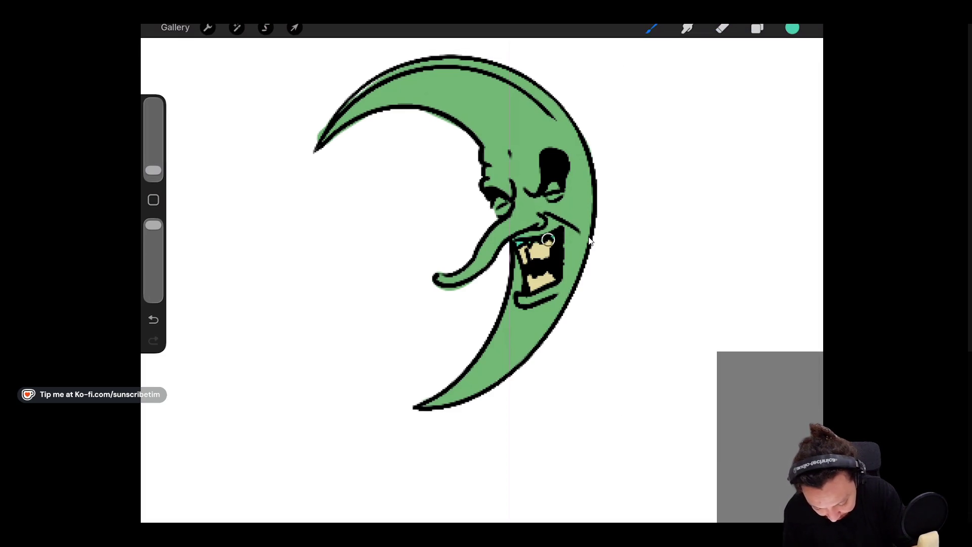
pyautogui.scroll(-3, 590, 240)
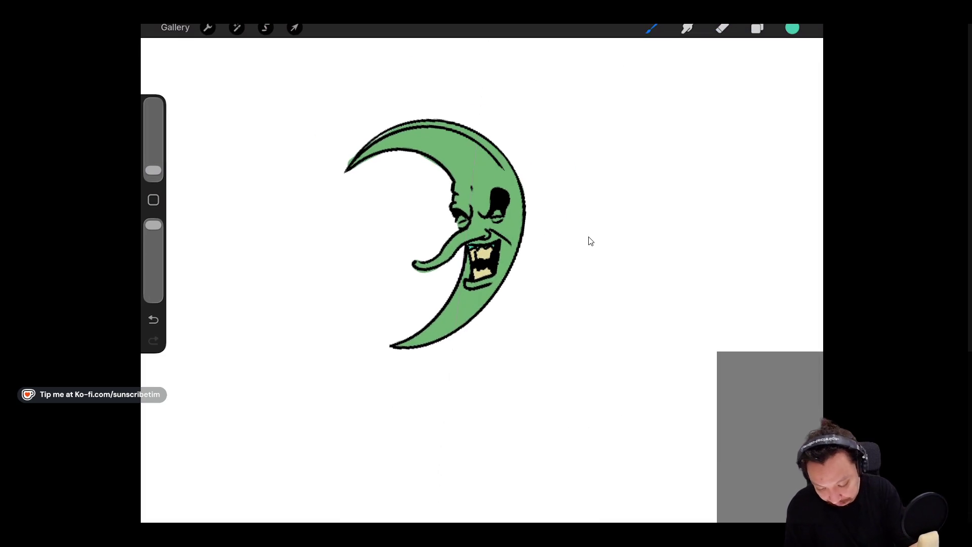
pyautogui.scroll(2, 590, 241)
pyautogui.press('l')
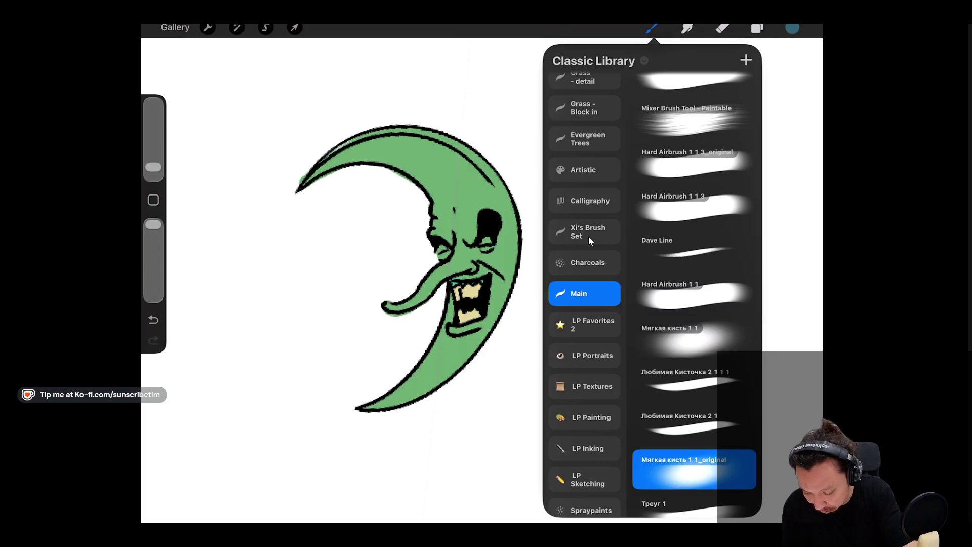
# Shade the moon's nose in a darker blue-grey on Layer 140.
pyautogui.moveTo(153, 170); pyautogui.dragTo(153, 167)
pyautogui.moveTo(422, 290); pyautogui.dragTo(389, 310)
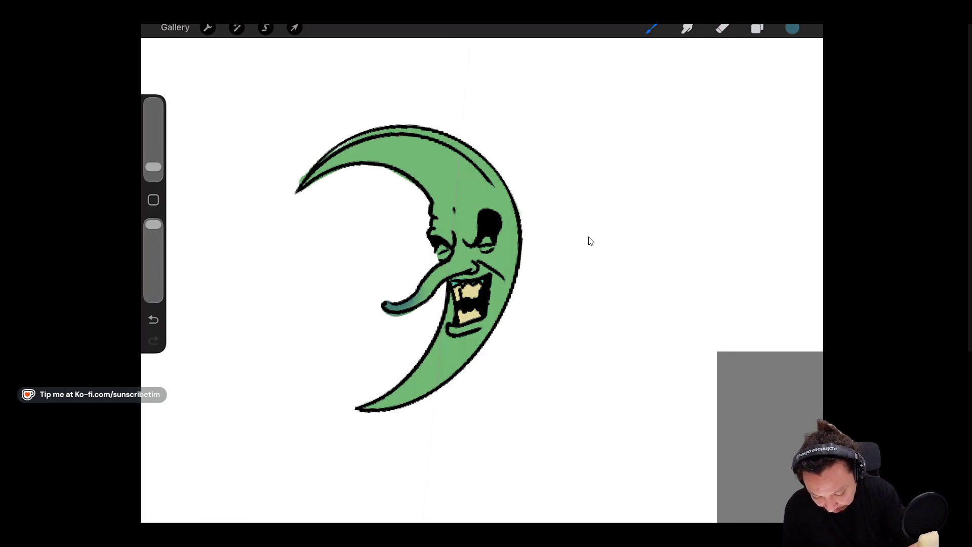
pyautogui.hotkey('ctrl', 'z')
pyautogui.hotkey('ctrl', 'shift', 'z')
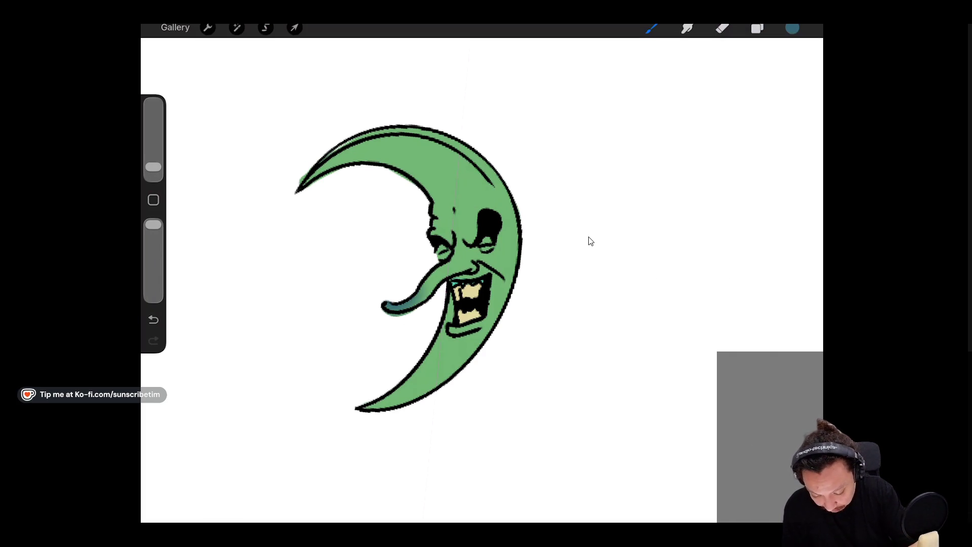
# Add soft shading around the eye, near the mouth and across the upper-left body.
pyautogui.moveTo(439, 248); pyautogui.dragTo(448, 257)
pyautogui.moveTo(471, 226); pyautogui.dragTo(502, 253)
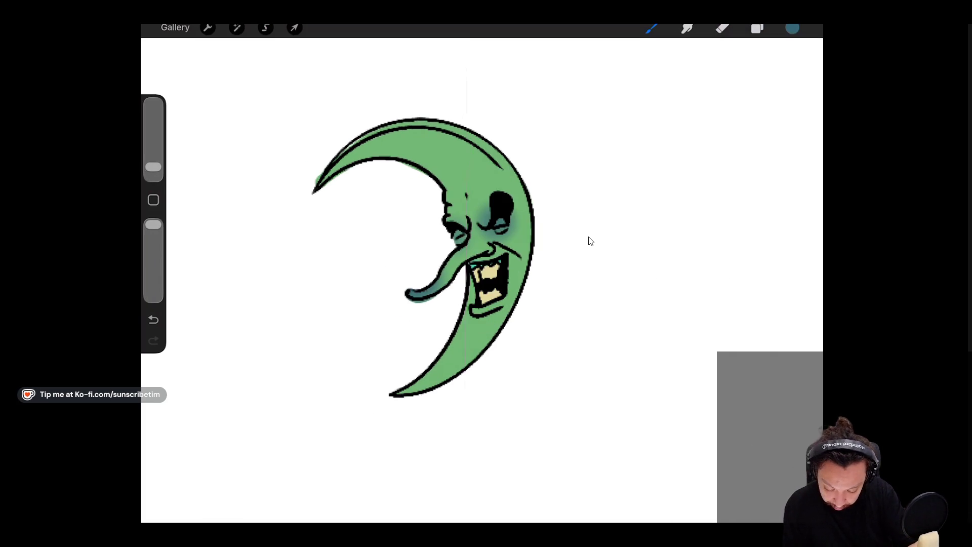
pyautogui.hotkey('ctrl', 'z')
pyautogui.moveTo(153, 167); pyautogui.dragTo(153, 164)
pyautogui.moveTo(478, 291)
pyautogui.mouseDown()
pyautogui.moveTo(494, 324)
pyautogui.moveTo(435, 278)
pyautogui.mouseUp()
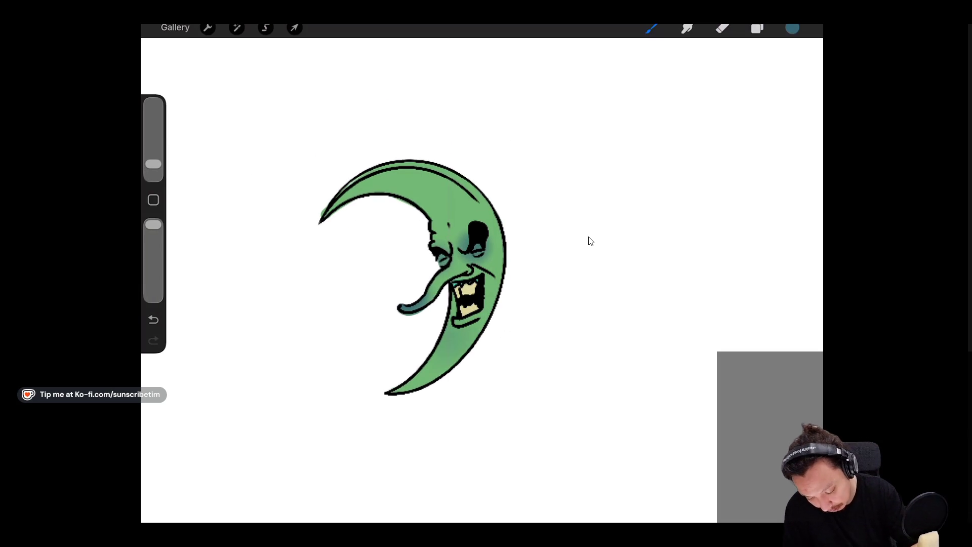
pyautogui.moveTo(377, 200); pyautogui.dragTo(421, 172)
# Lower the Layer 140 shading to 50% opacity.
pyautogui.press('l')
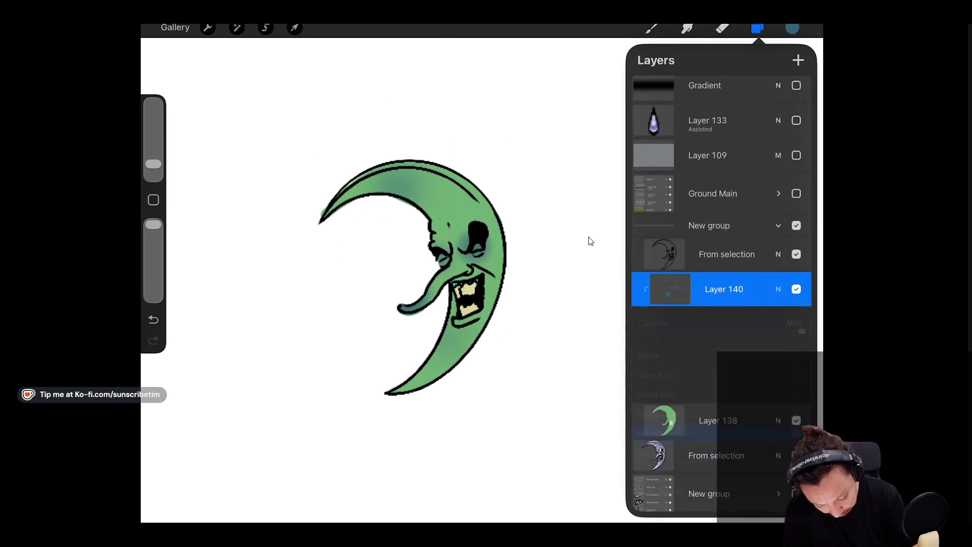
pyautogui.moveTo(719, 316)
pyautogui.mouseDown()
pyautogui.moveTo(729, 316)
pyautogui.moveTo(720, 316)
pyautogui.mouseUp()
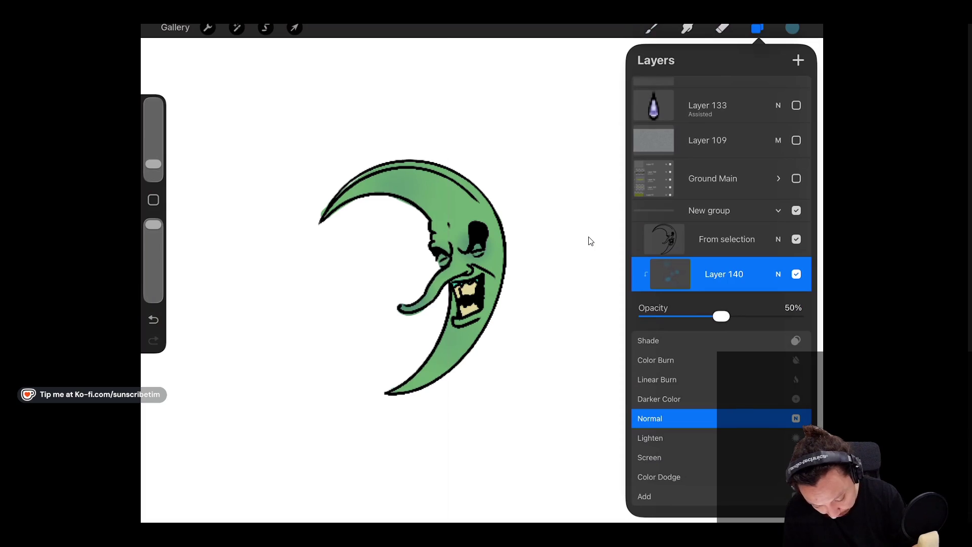
pyautogui.click(778, 274)
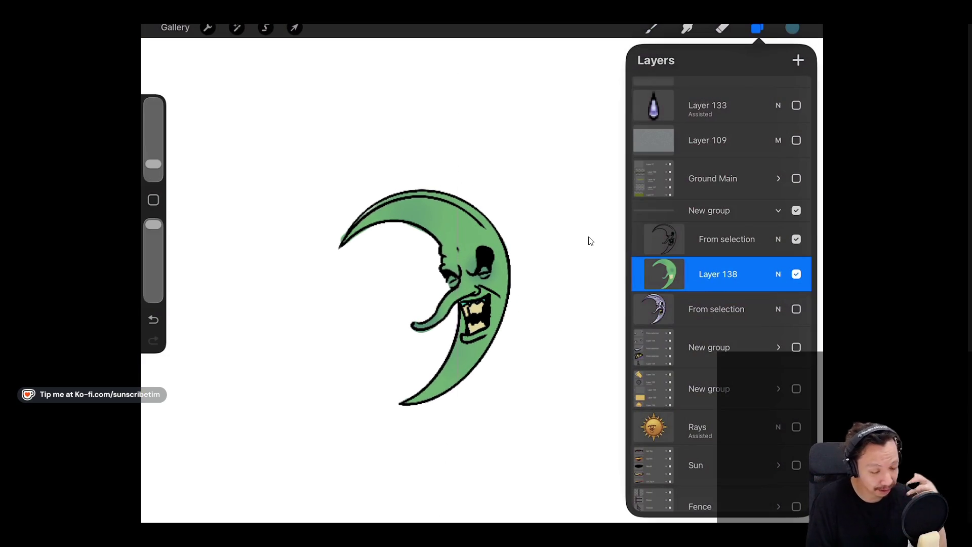
# Duplicate Layer 138 and set the copy to Multiply, toggling its visibility to compare.
pyautogui.moveTo(760, 274); pyautogui.dragTo(658, 274)
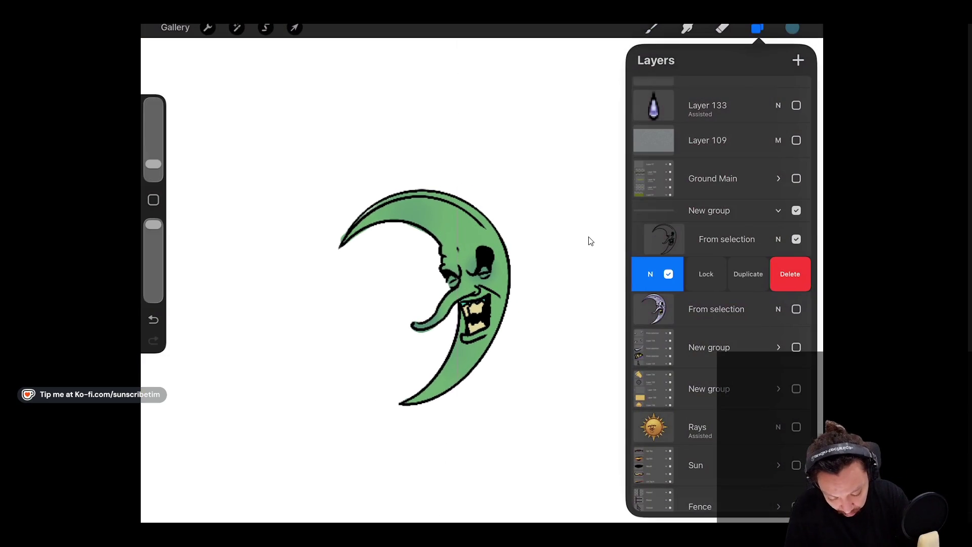
pyautogui.click(749, 274)
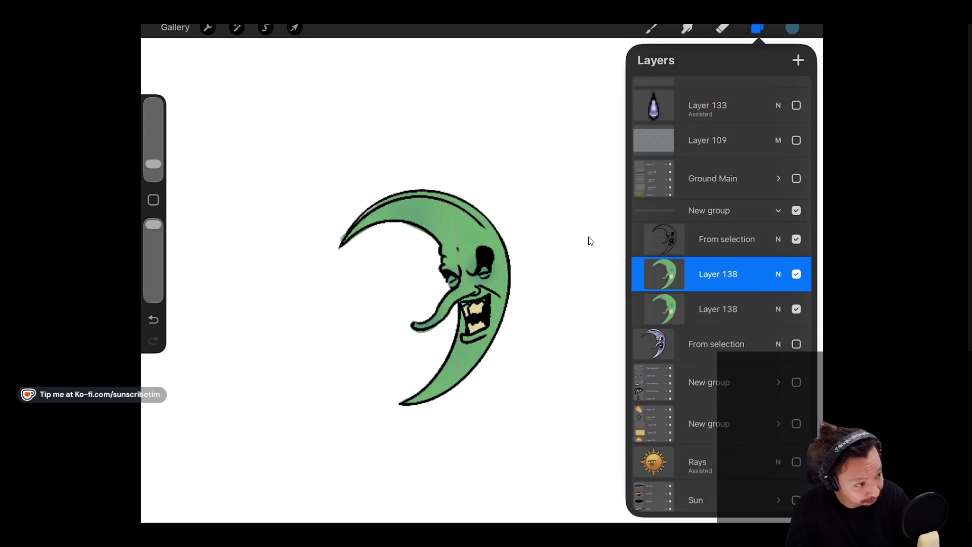
pyautogui.click(778, 274)
pyautogui.scroll(3, 710, 456)
pyautogui.click(659, 421)
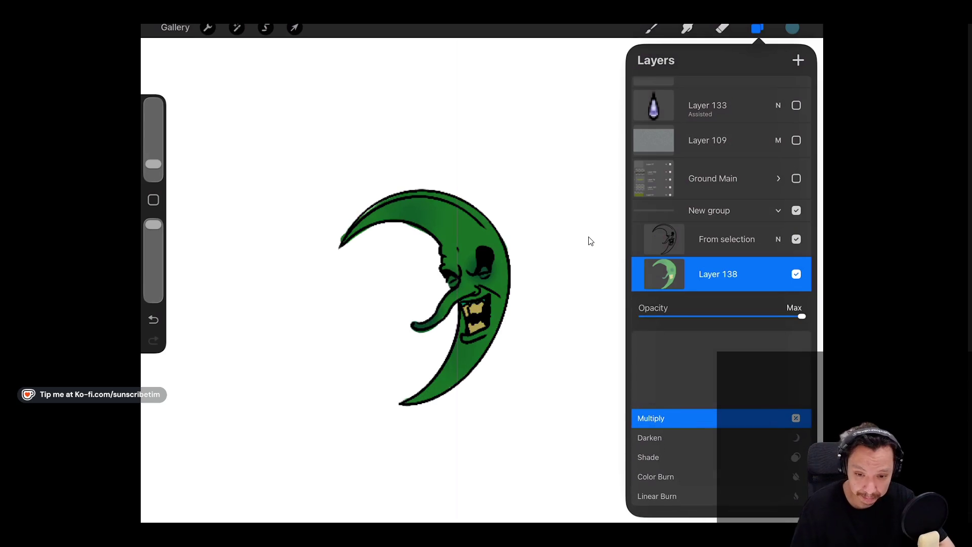
pyautogui.click(589, 241)
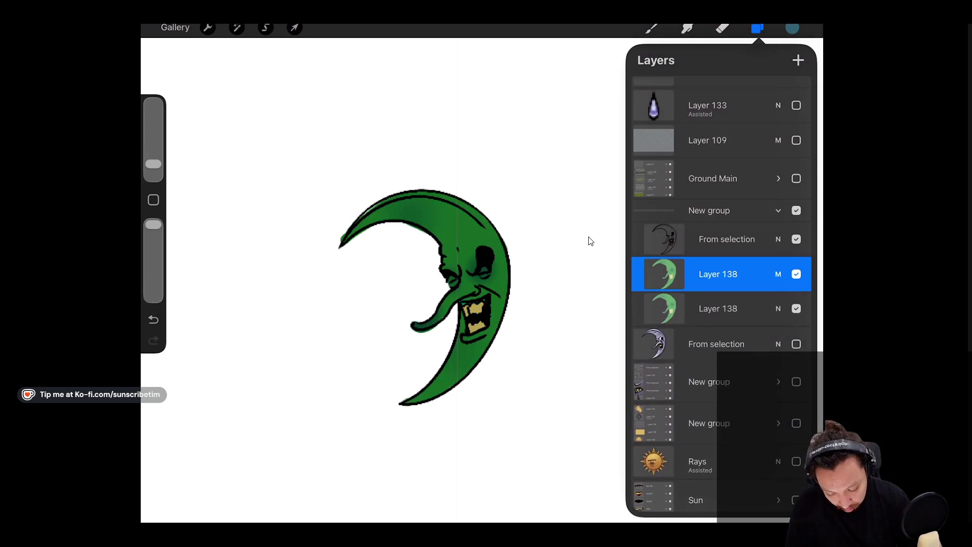
pyautogui.click(718, 274)
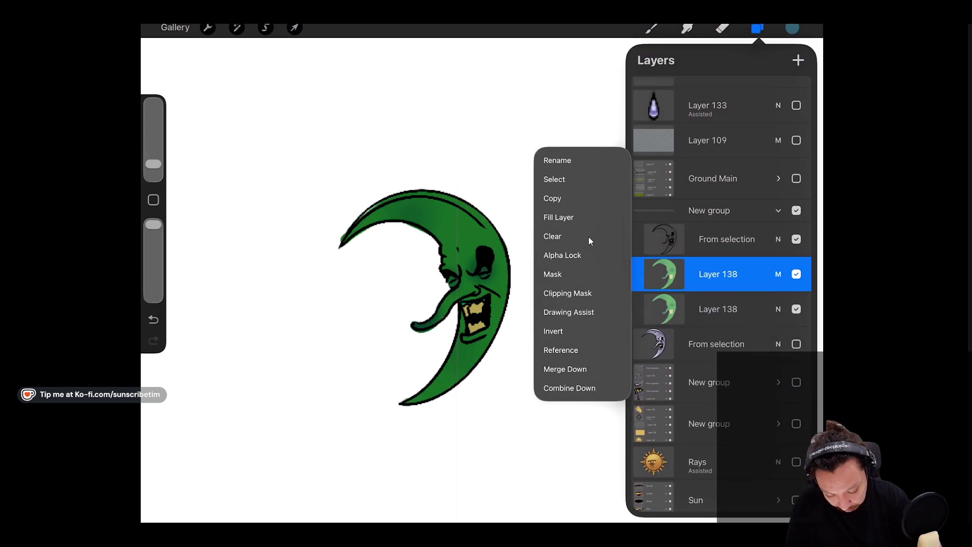
pyautogui.click(796, 274)
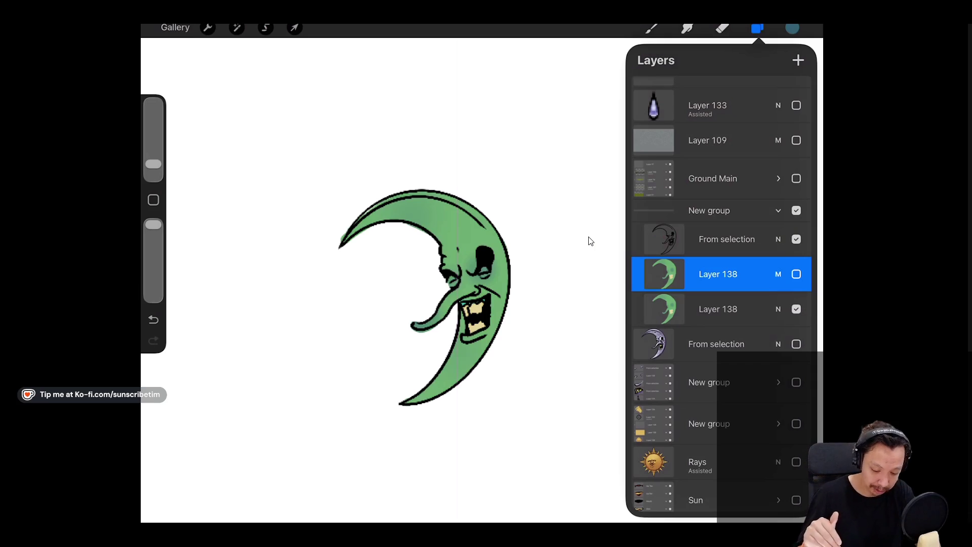
pyautogui.click(797, 274)
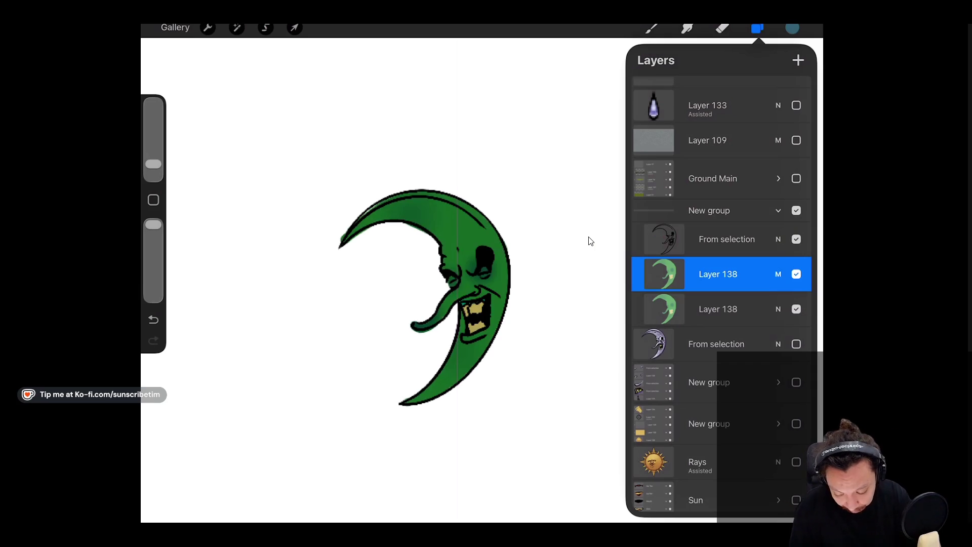
# Add a layer mask to the Multiply copy and choose black as the colour.
pyautogui.click(718, 274)
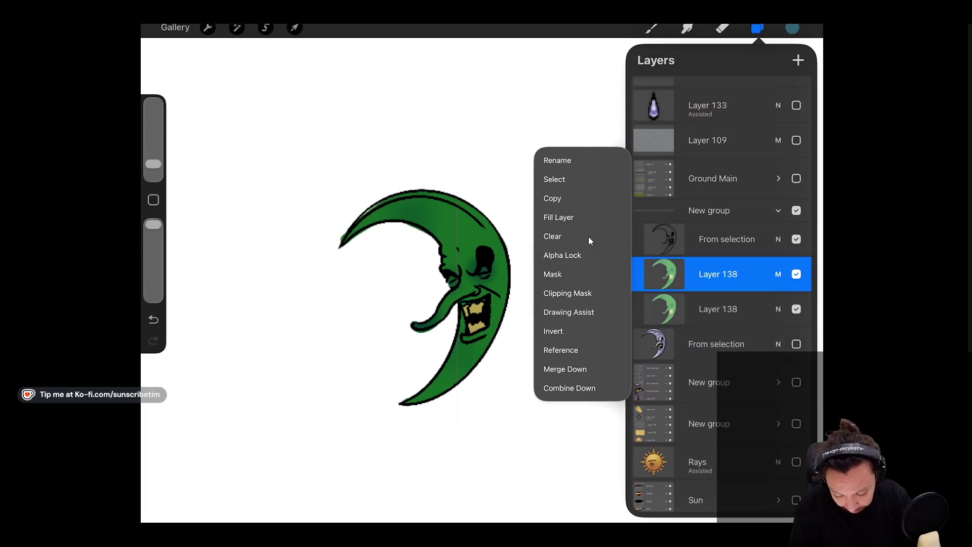
pyautogui.click(553, 274)
pyautogui.click(792, 28)
pyautogui.click(640, 245)
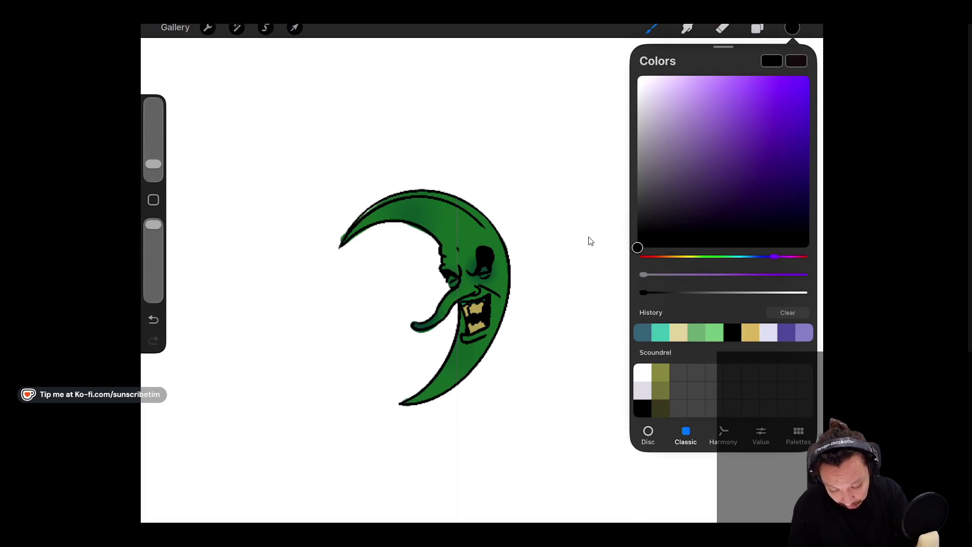
# Fill the copy's layer mask with black and toggle the mask to compare the moon.
pyautogui.moveTo(792, 27); pyautogui.dragTo(557, 152)
pyautogui.click(793, 28)
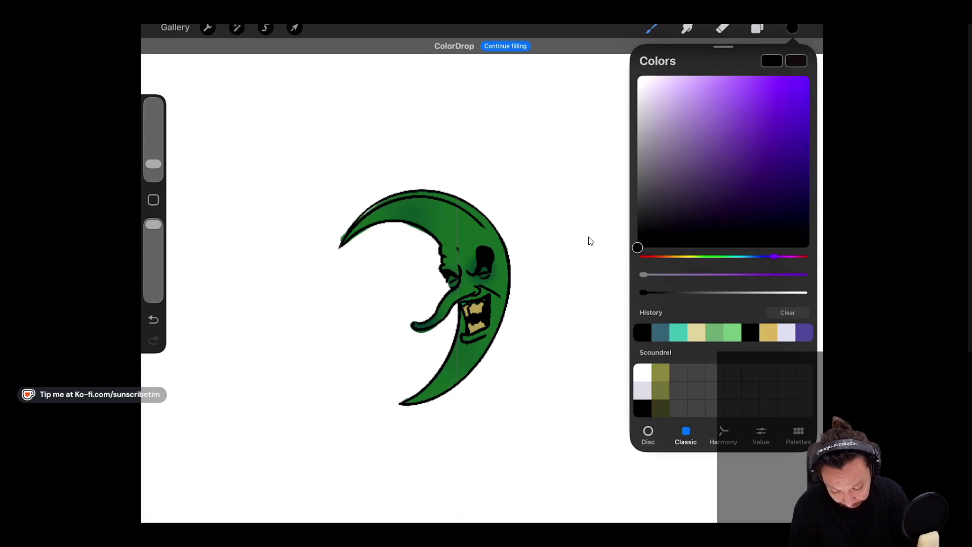
pyautogui.click(758, 28)
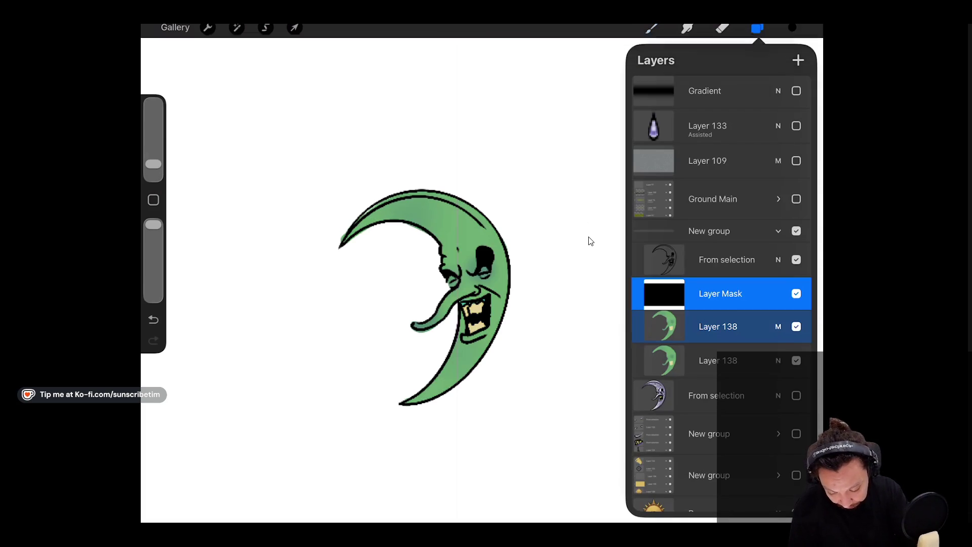
pyautogui.click(757, 27)
pyautogui.click(758, 28)
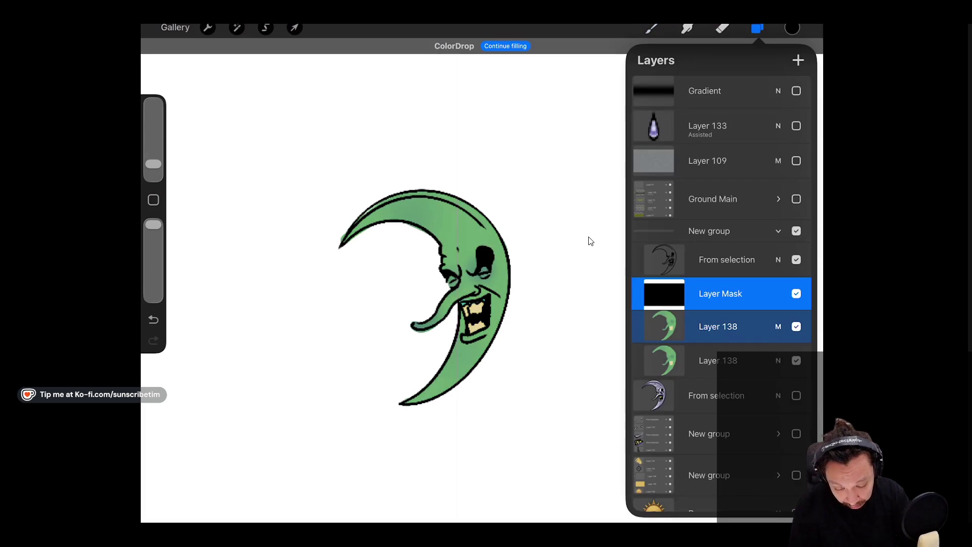
pyautogui.click(796, 294)
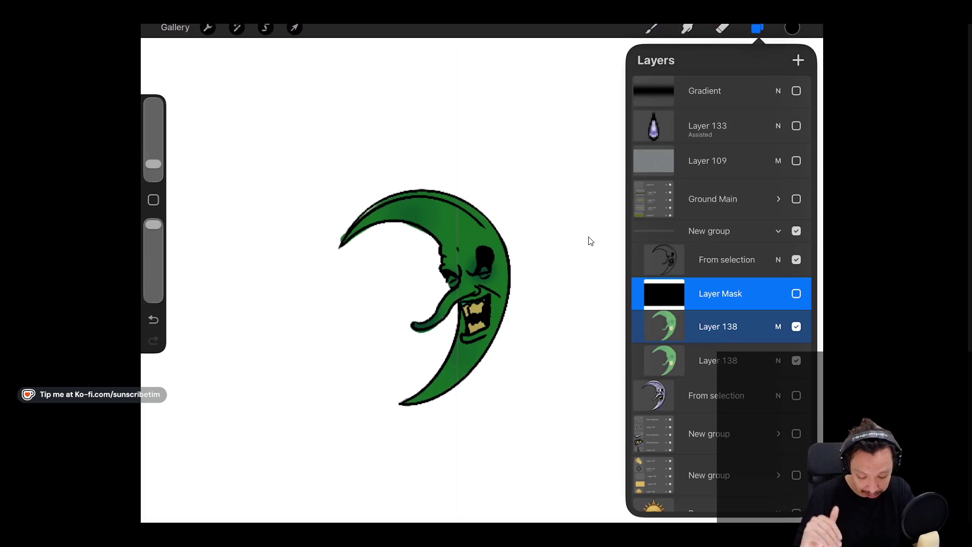
pyautogui.click(797, 293)
pyautogui.click(796, 294)
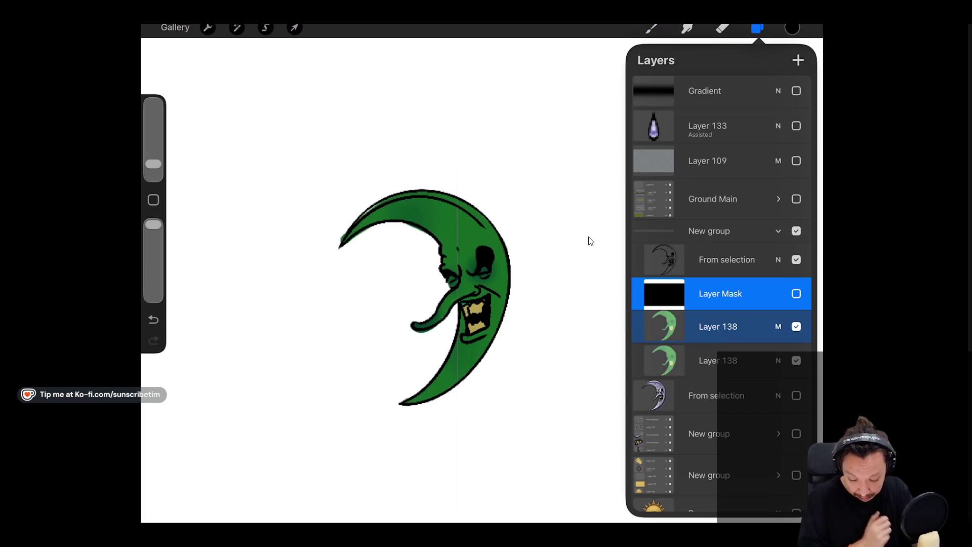
# Choose white and a different brush, then show the layer mask again.
pyautogui.click(792, 28)
pyautogui.click(642, 372)
pyautogui.click(651, 28)
pyautogui.click(694, 267)
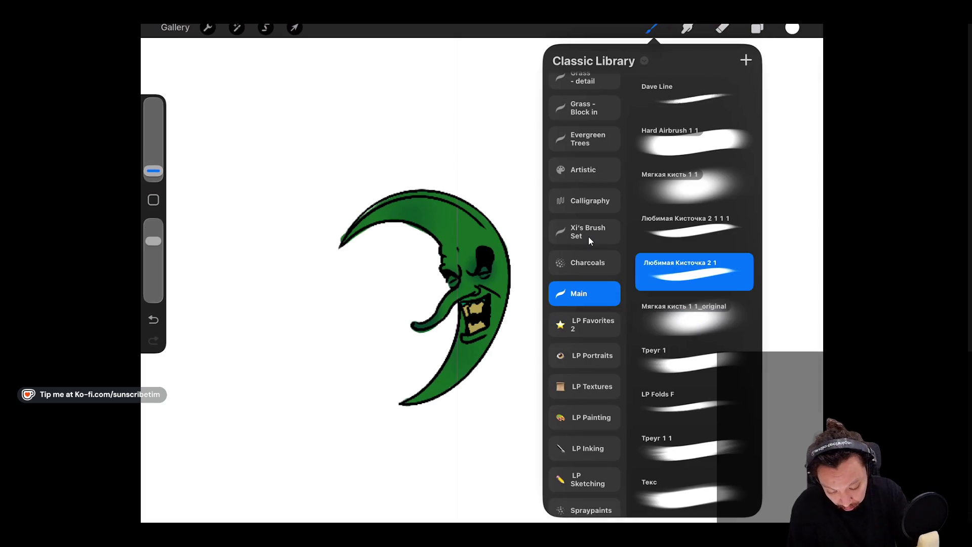
pyautogui.click(652, 27)
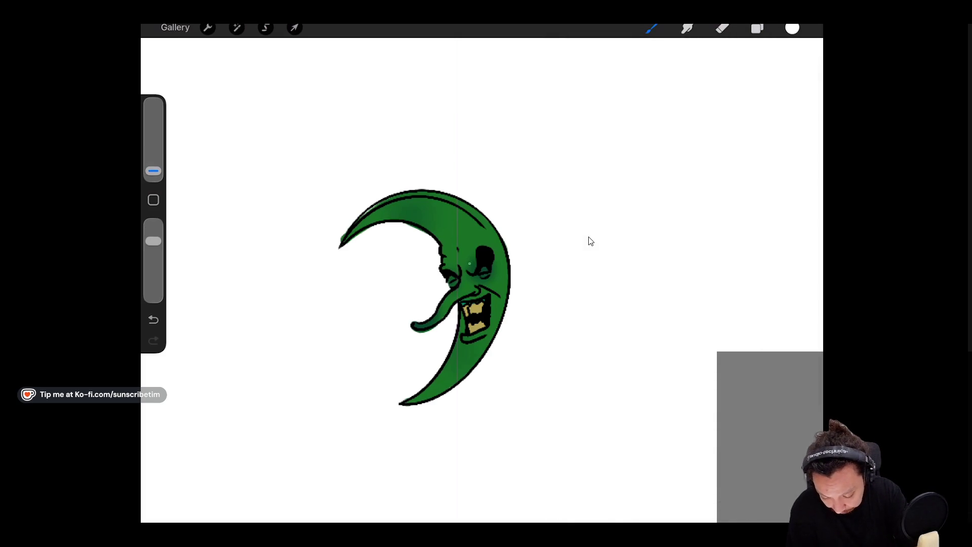
pyautogui.click(757, 28)
pyautogui.click(796, 294)
pyautogui.click(720, 293)
pyautogui.click(590, 241)
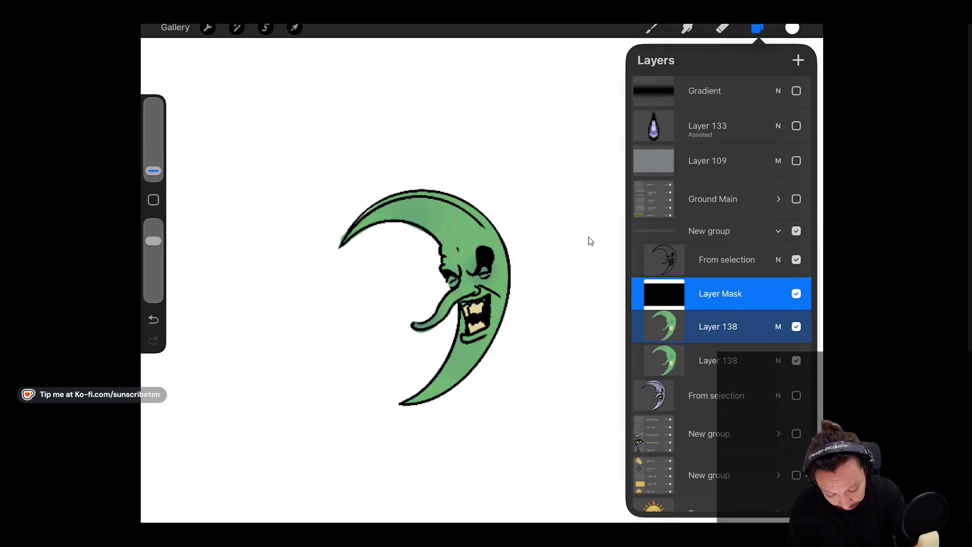
pyautogui.click(590, 241)
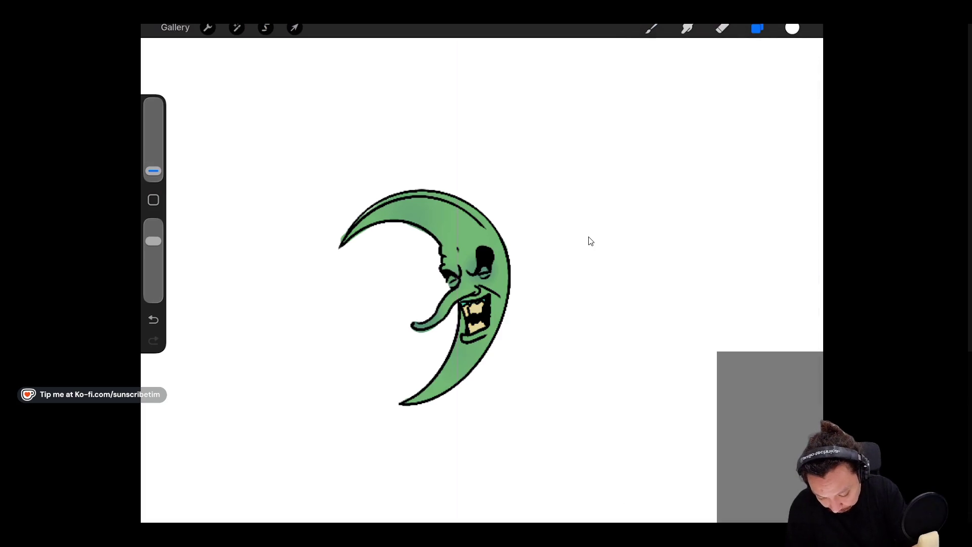
# Paint darker green shading by the eye and along the nose, blending it with Smudge.
pyautogui.moveTo(469, 280); pyautogui.dragTo(494, 278)
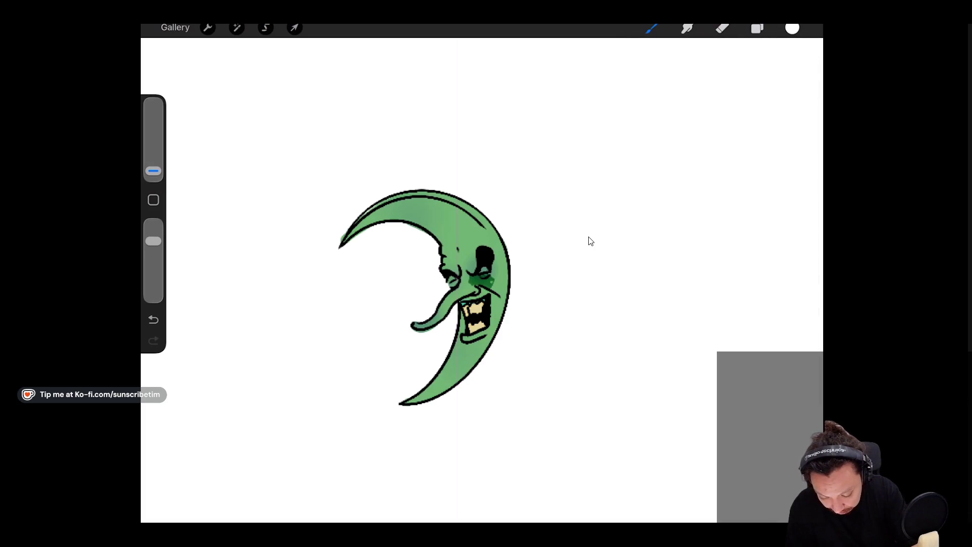
pyautogui.press('s')
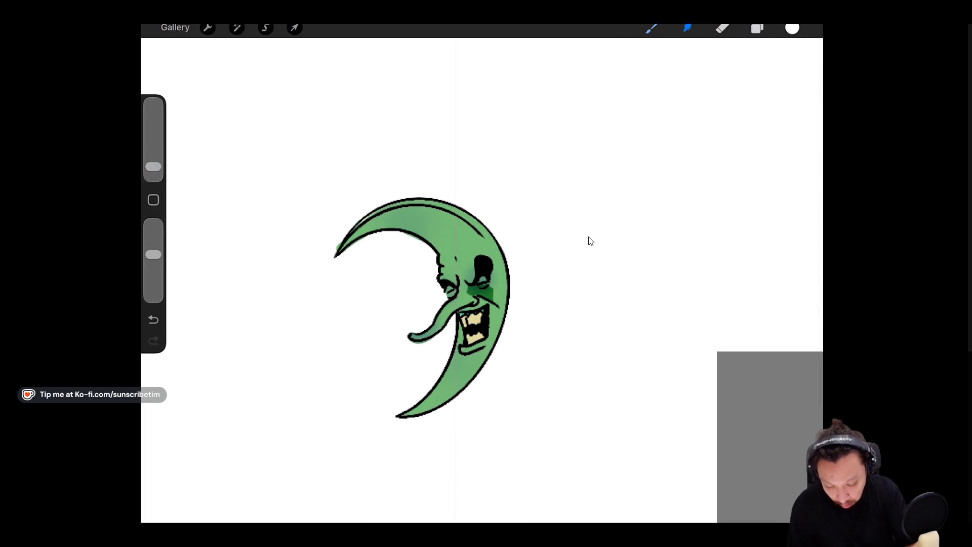
pyautogui.moveTo(486, 288)
pyautogui.mouseDown()
pyautogui.moveTo(512, 288)
pyautogui.moveTo(504, 291)
pyautogui.mouseUp()
pyautogui.press('b')
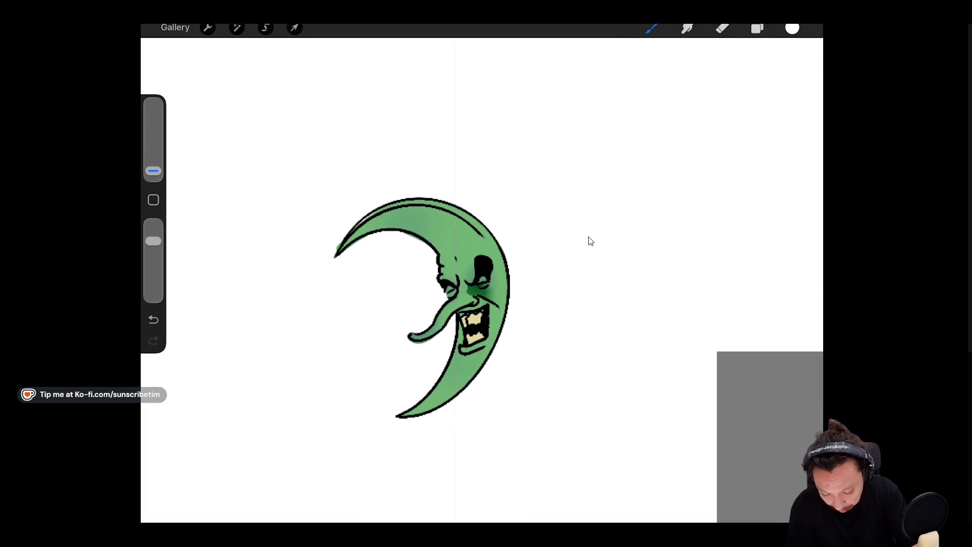
pyautogui.moveTo(433, 333); pyautogui.dragTo(454, 309)
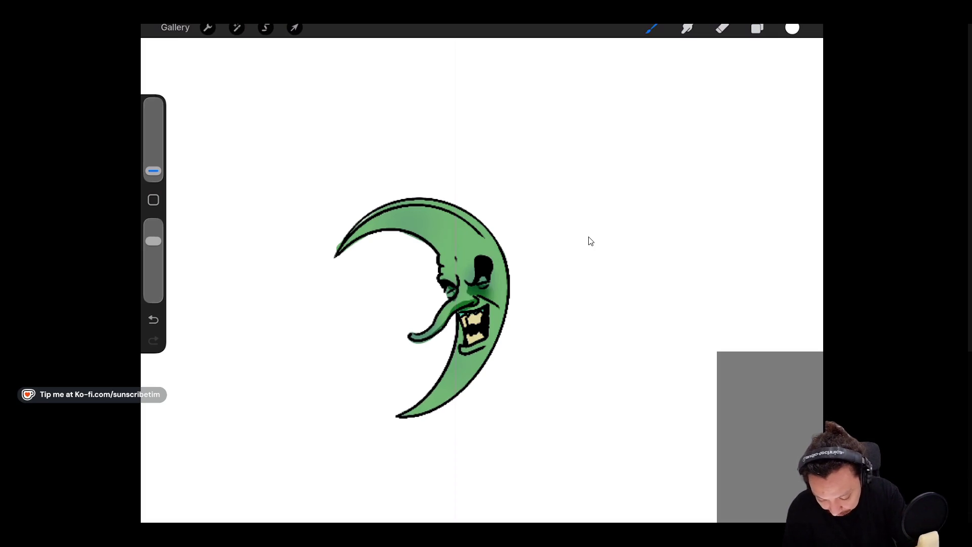
pyautogui.press('e')
pyautogui.press('b')
pyautogui.press('b')
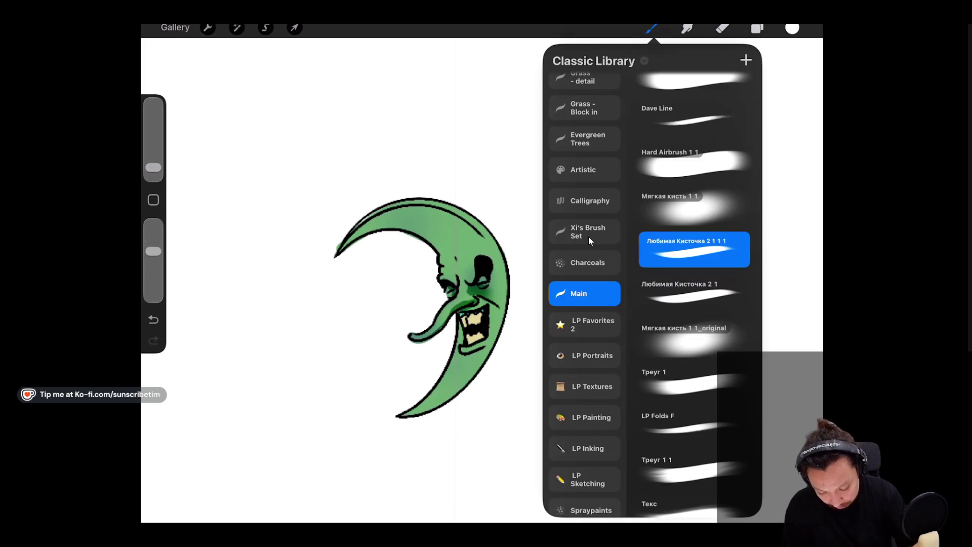
pyautogui.press('b')
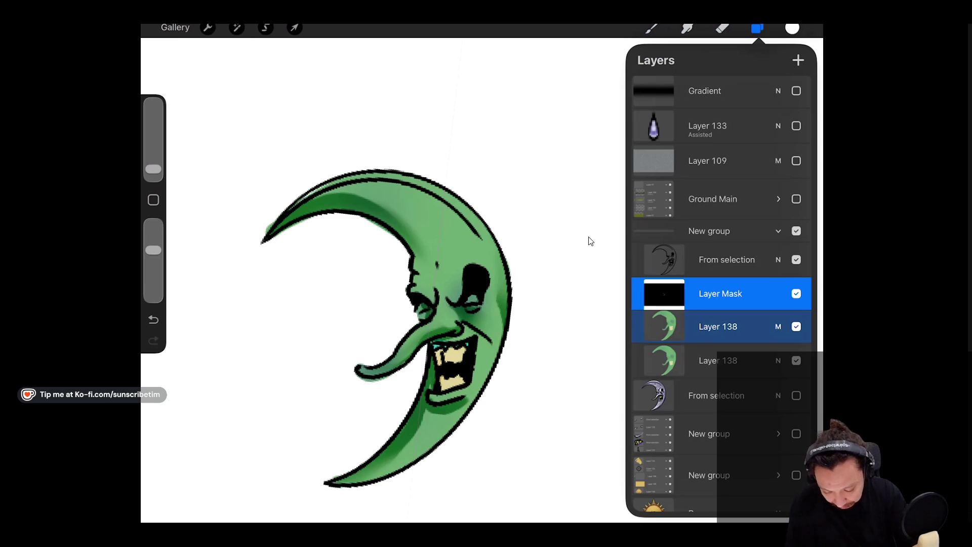
# Clear Layer 138's layer mask and switch the layer to the Screen blend mode.
pyautogui.click(718, 327)
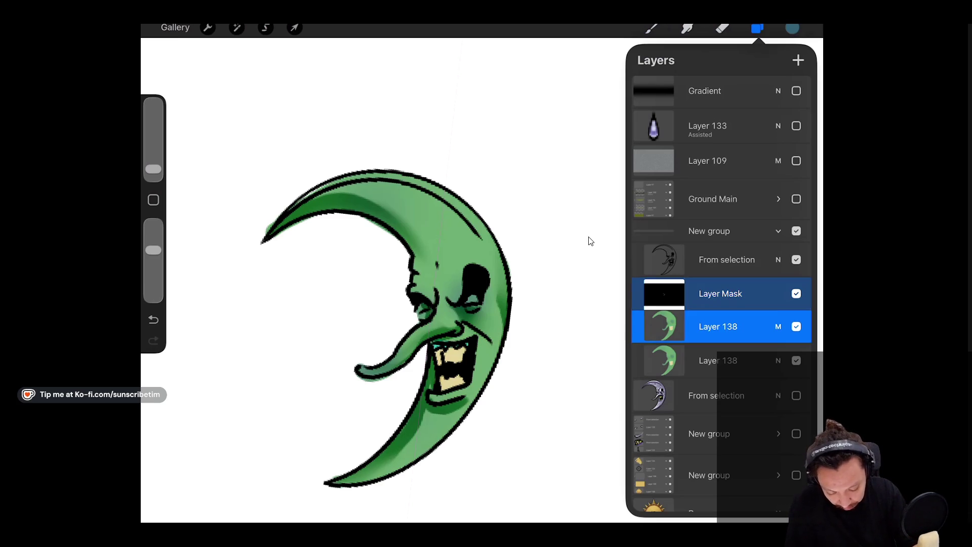
pyautogui.click(721, 294)
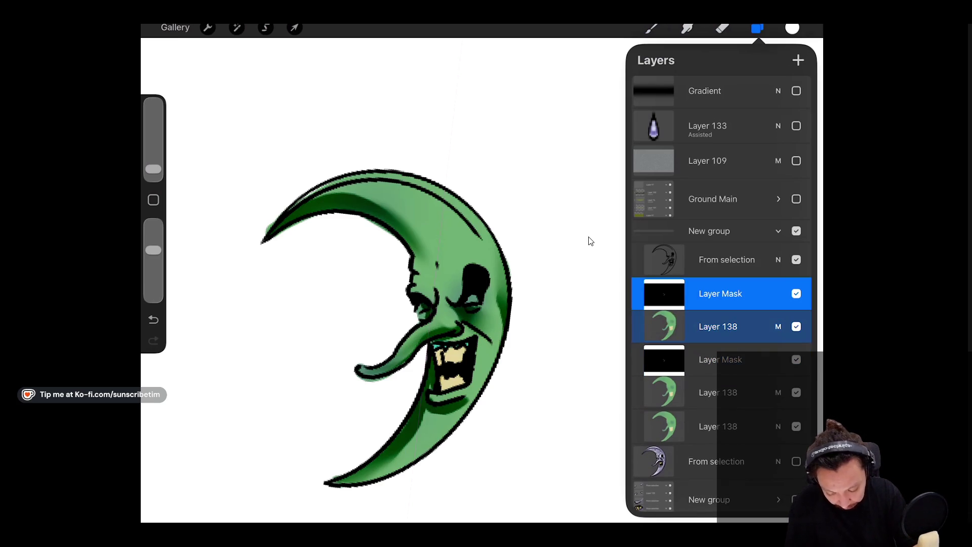
pyautogui.press('BackSpace')
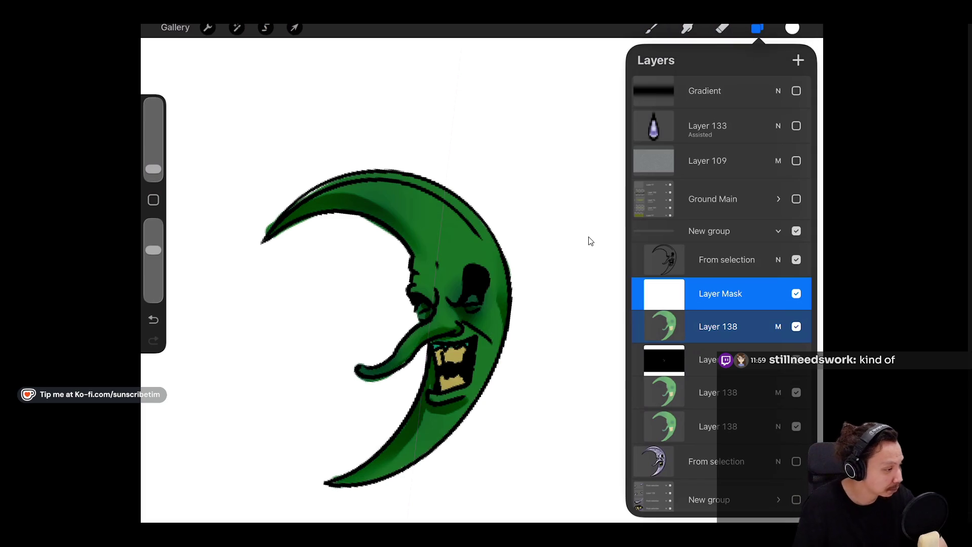
pyautogui.click(779, 327)
pyautogui.scroll(-8, 722, 420)
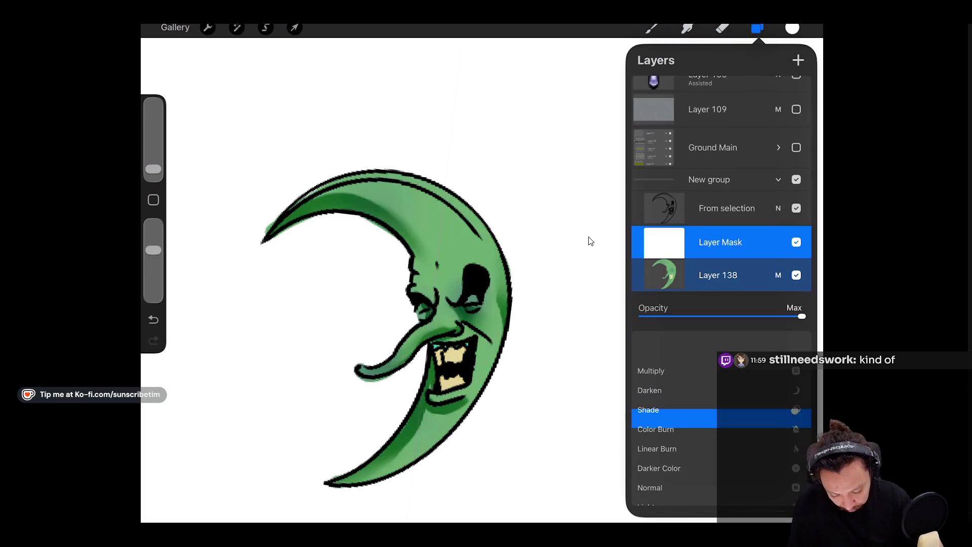
pyautogui.click(590, 241)
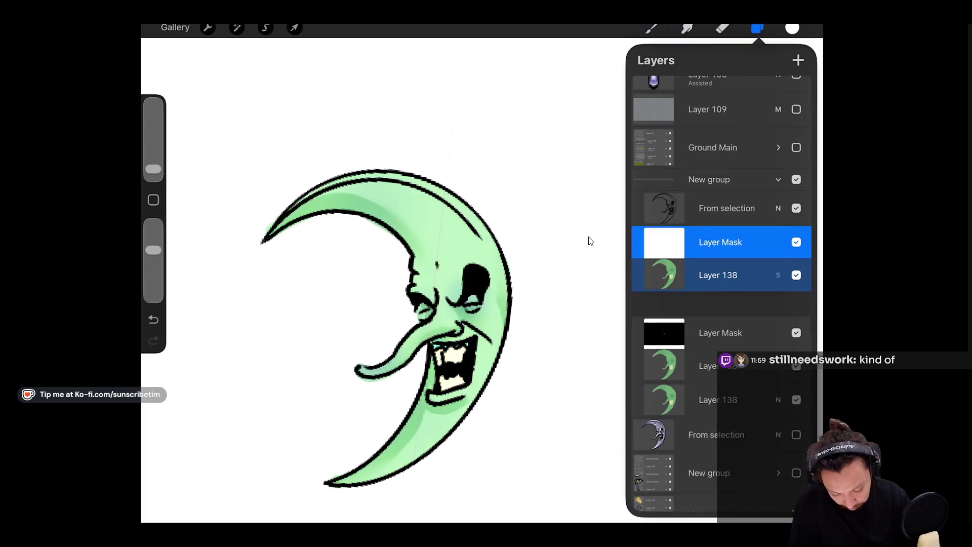
# ColorDrop black into the mask and return to the brush.
pyautogui.click(793, 28)
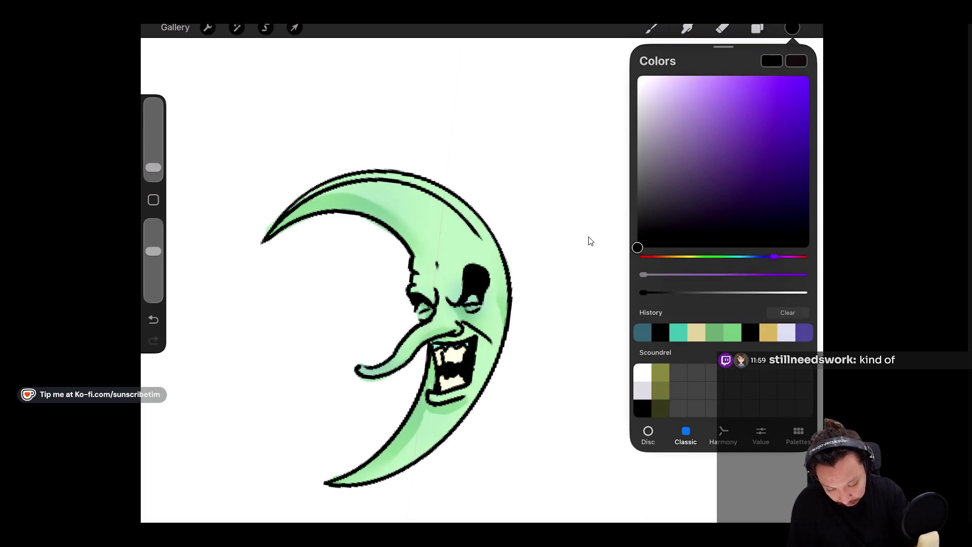
pyautogui.moveTo(793, 28); pyautogui.dragTo(385, 198)
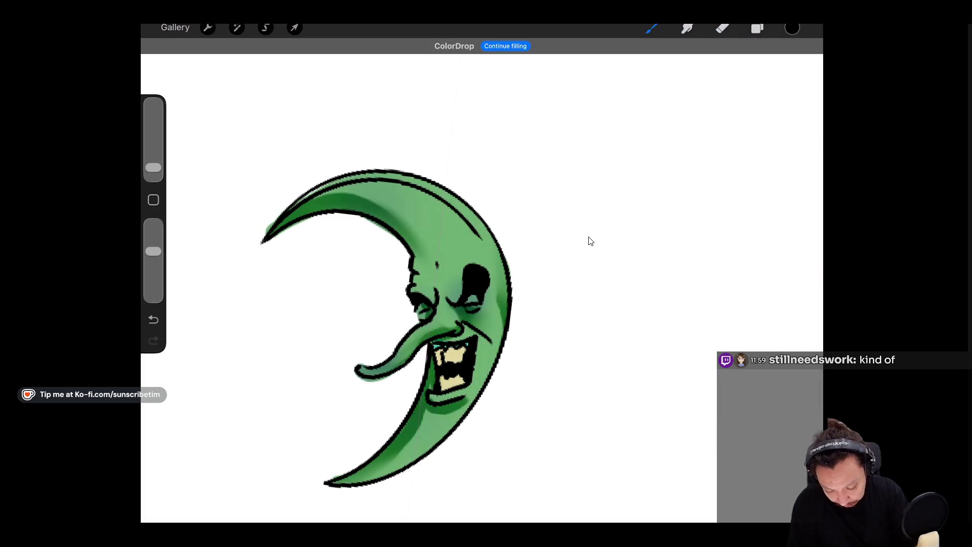
pyautogui.press('l')
pyautogui.press('c')
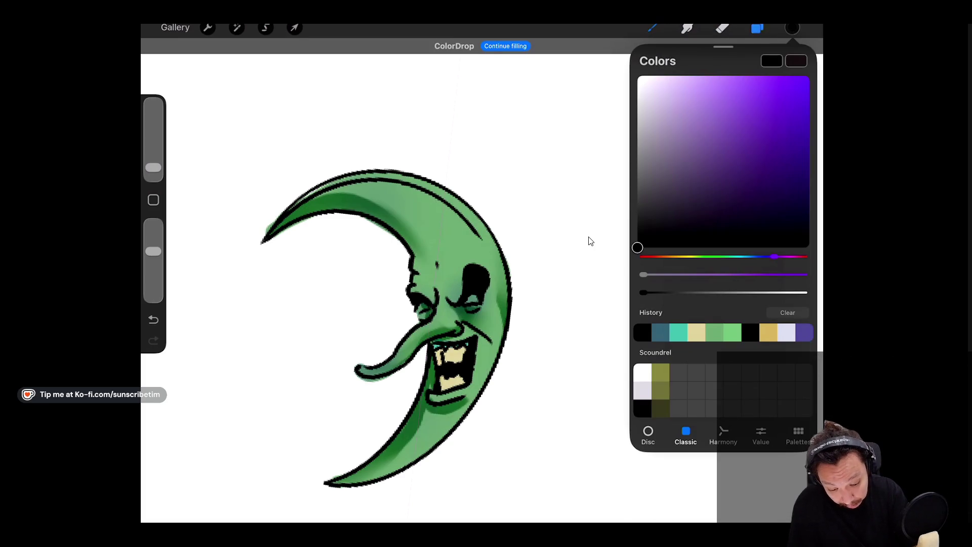
pyautogui.press('l')
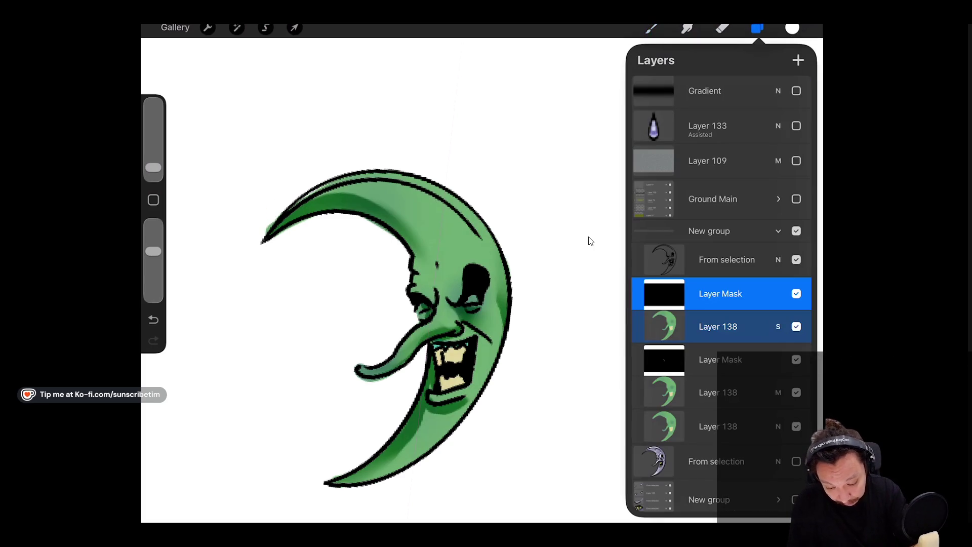
pyautogui.press('b')
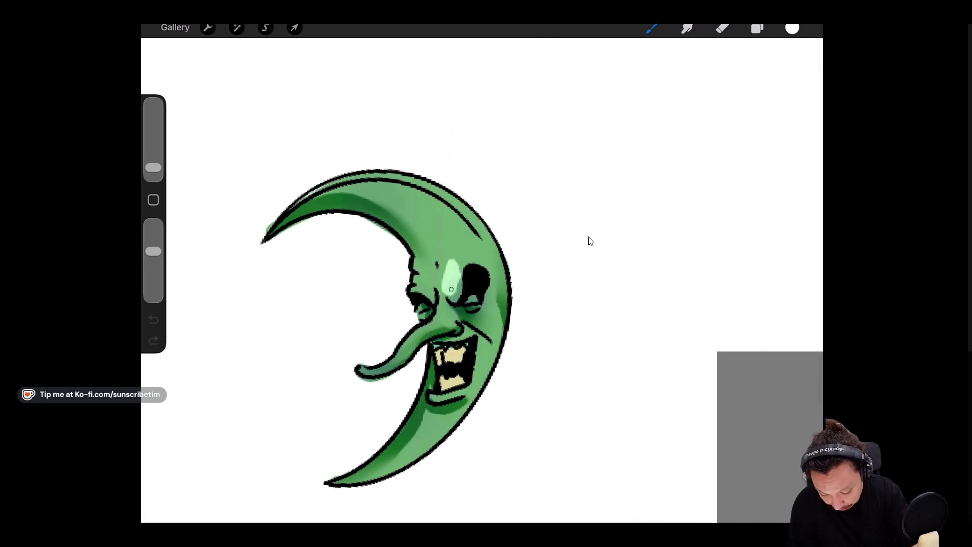
# Paint a light green highlight by the eye and smudge it around the eye and nose.
pyautogui.moveTo(424, 298); pyautogui.dragTo(431, 290)
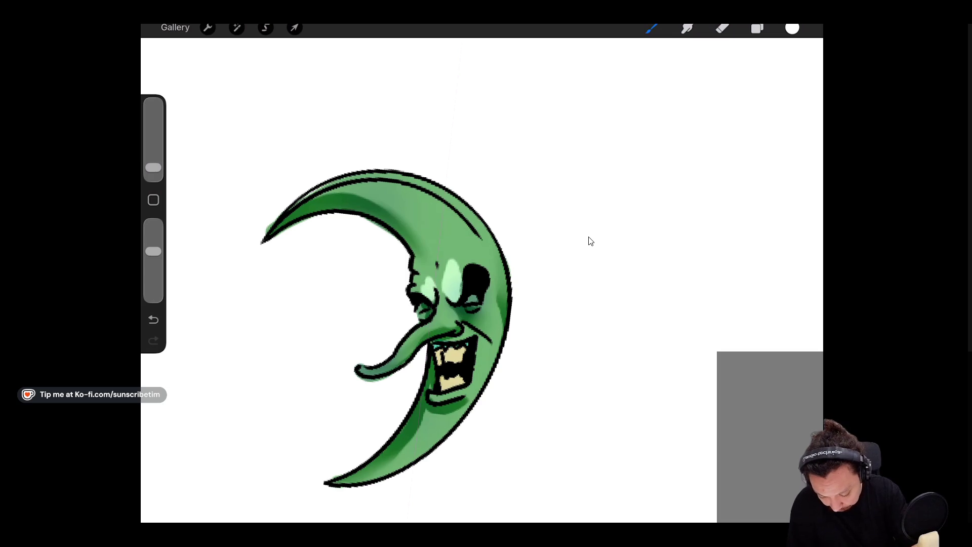
pyautogui.press('s')
pyautogui.moveTo(444, 226)
pyautogui.mouseDown()
pyautogui.moveTo(455, 243)
pyautogui.moveTo(448, 228)
pyautogui.mouseUp()
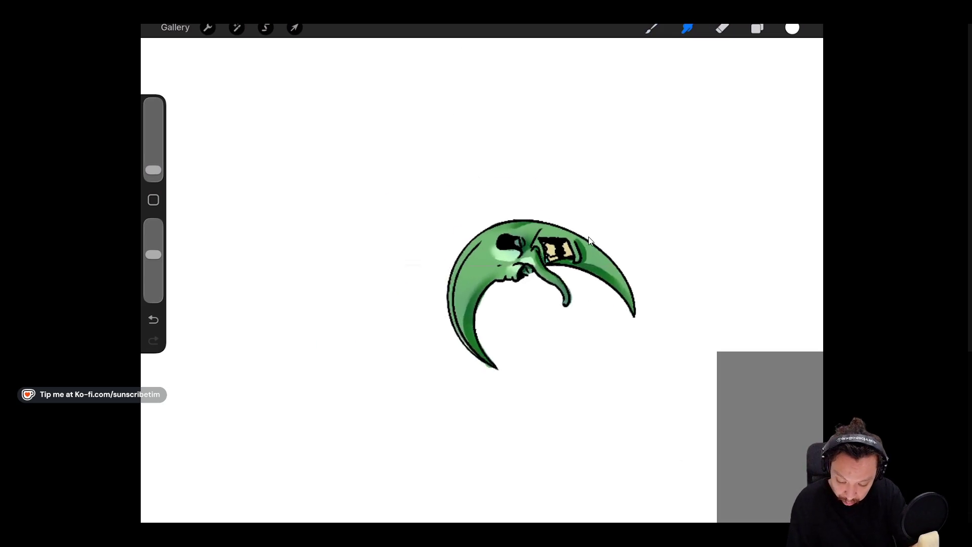
pyautogui.moveTo(471, 282); pyautogui.dragTo(462, 286)
pyautogui.press('b')
pyautogui.press('b')
pyautogui.press('Escape')
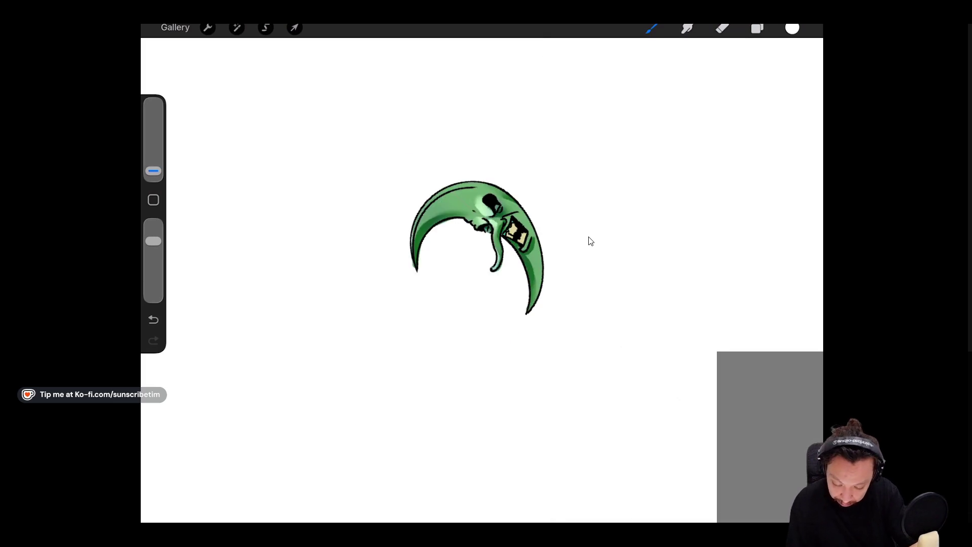
# Alternate Smudge and Brush to soften the shading across the face and horn.
pyautogui.press('s')
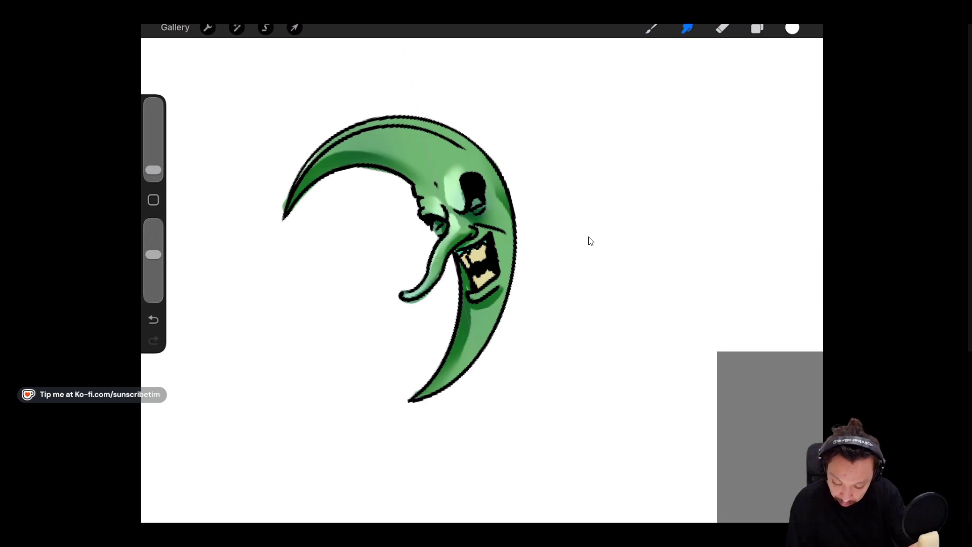
pyautogui.press('b')
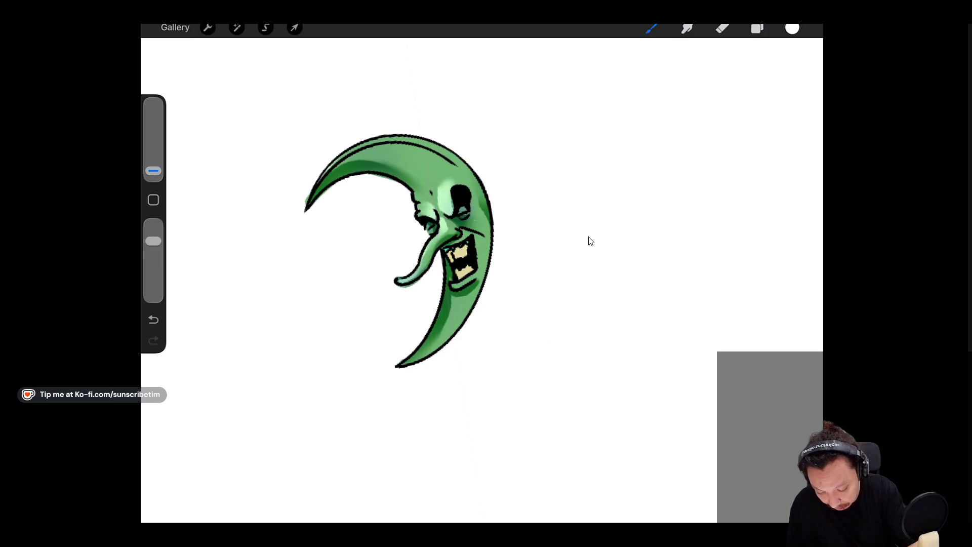
pyautogui.press('s')
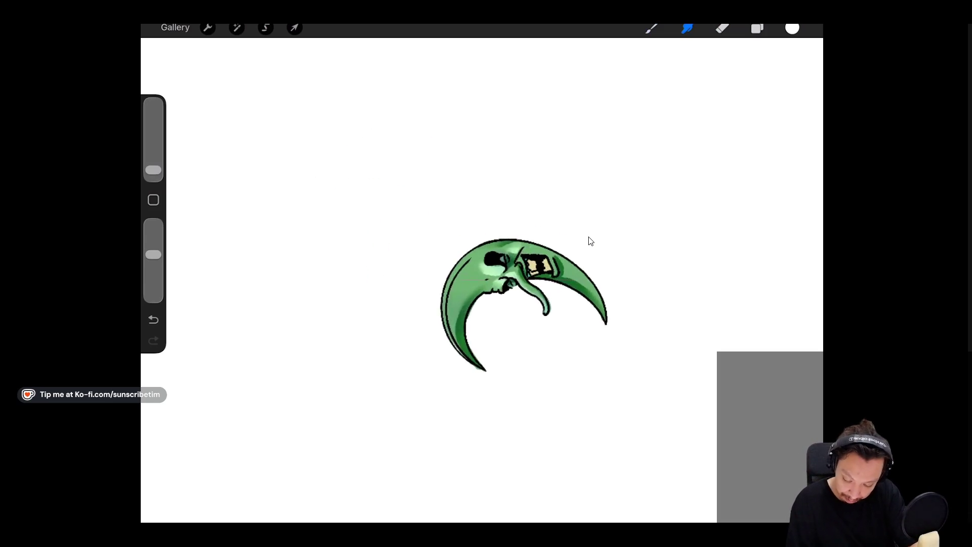
pyautogui.press('b')
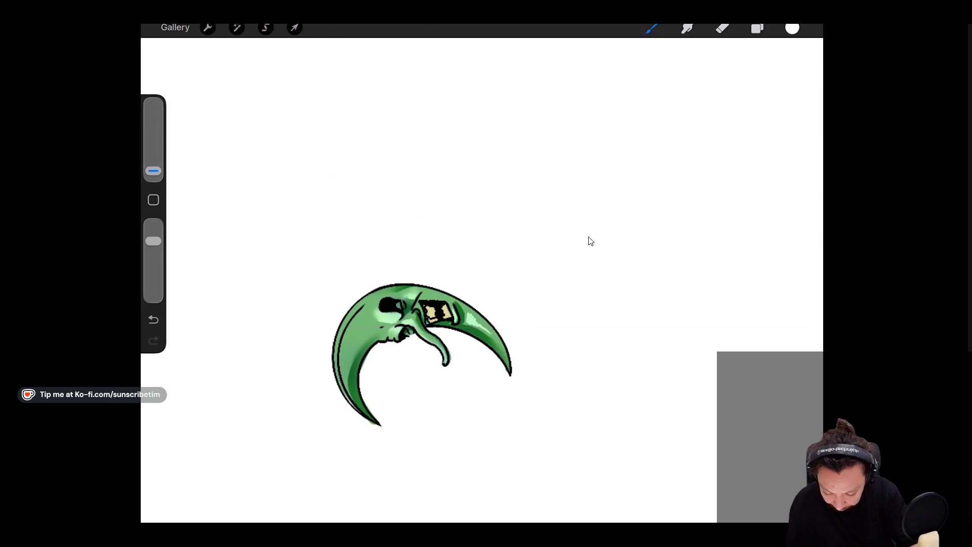
pyautogui.press('s')
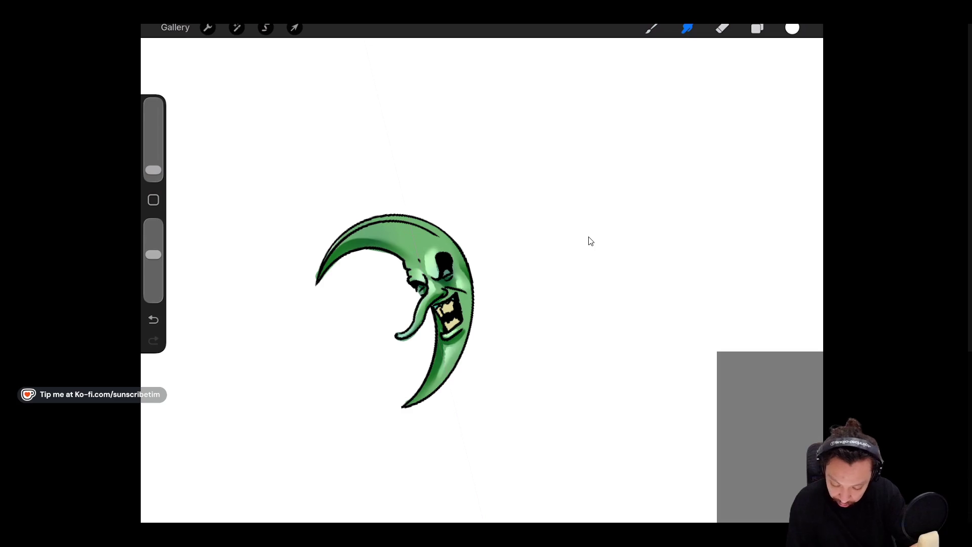
pyautogui.press('b')
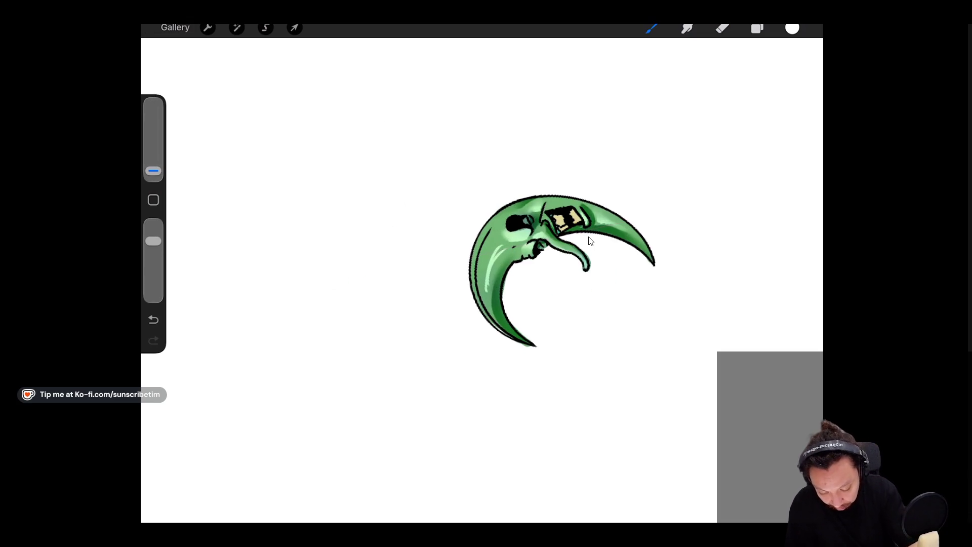
pyautogui.press('s')
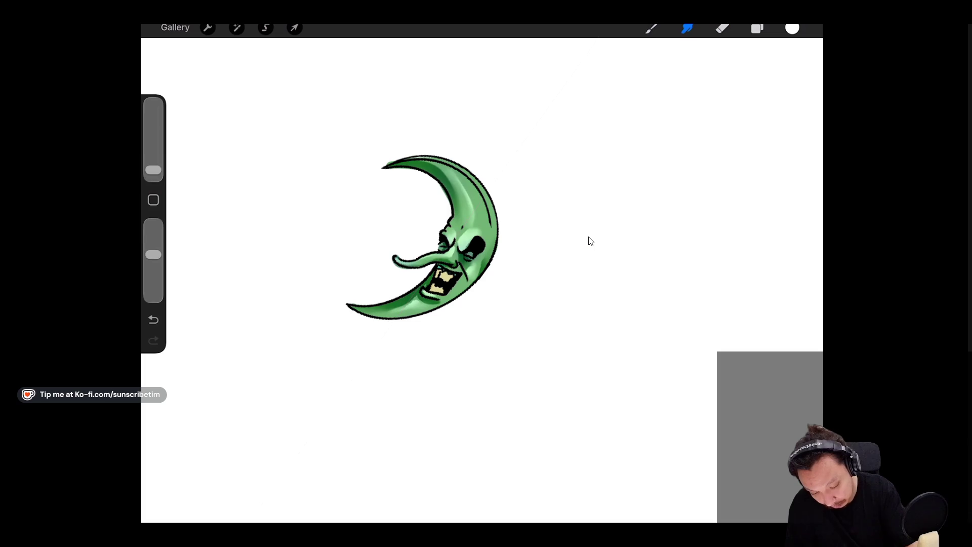
pyautogui.press('b')
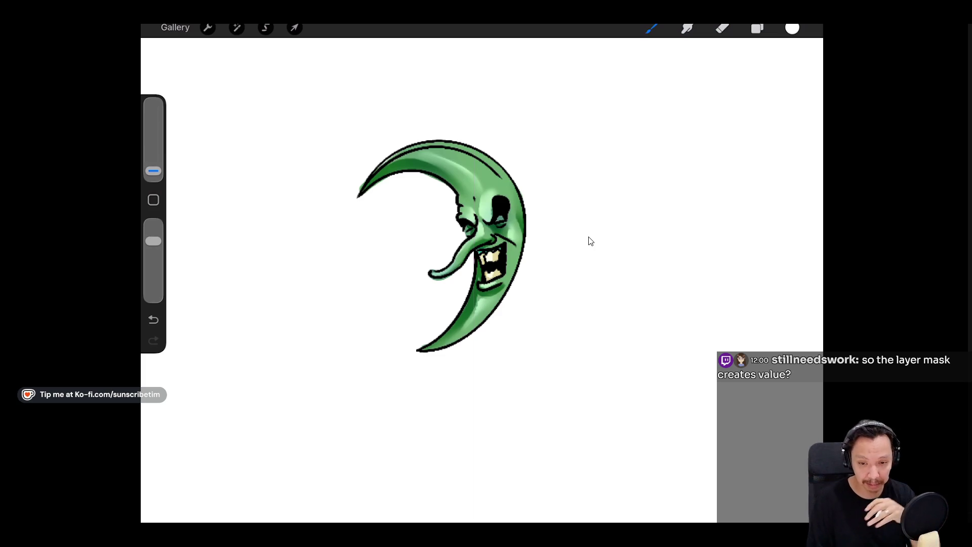
pyautogui.press('s')
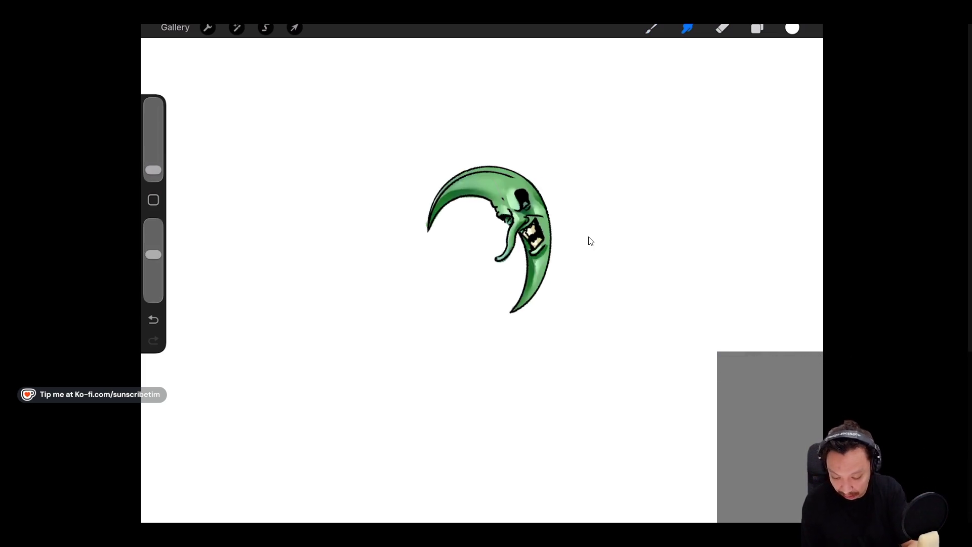
pyautogui.press('b')
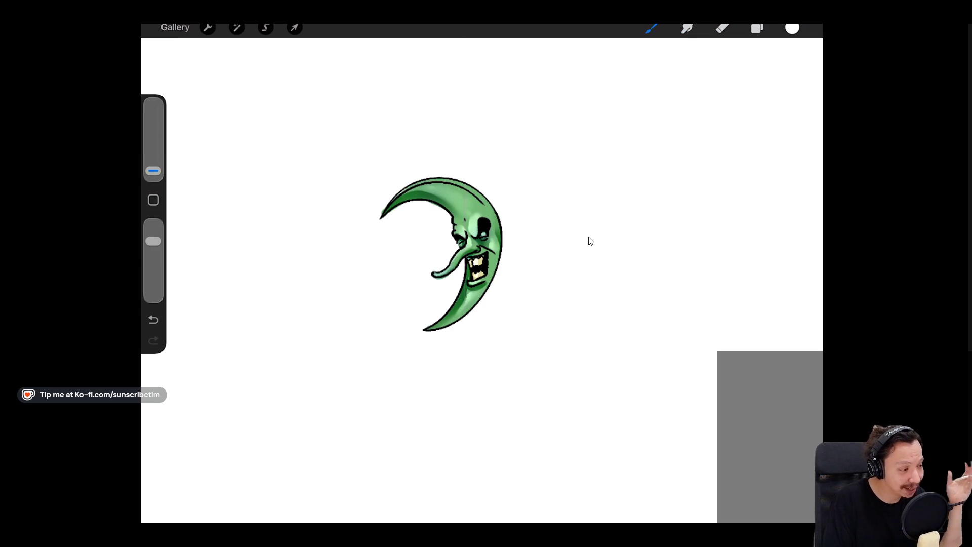
pyautogui.scroll(3, 591, 242)
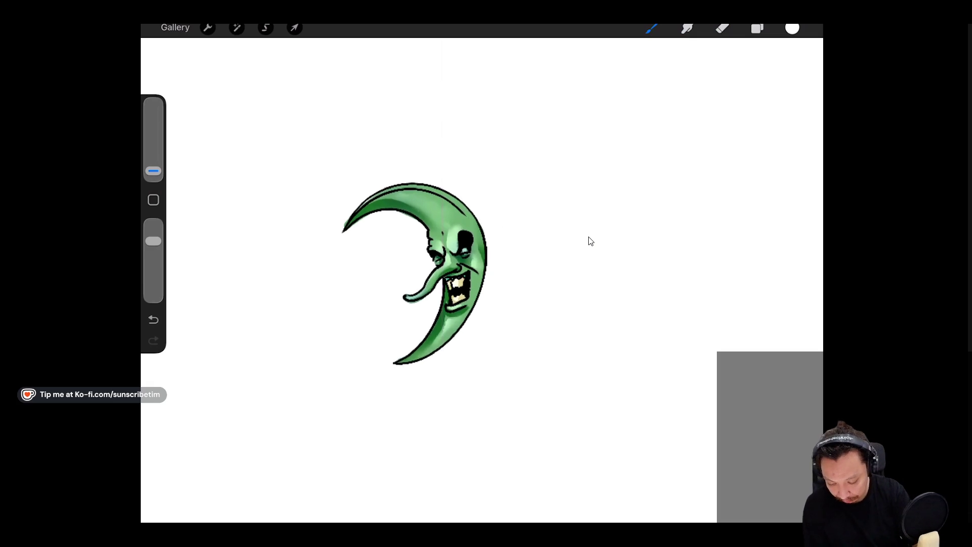
pyautogui.press('l')
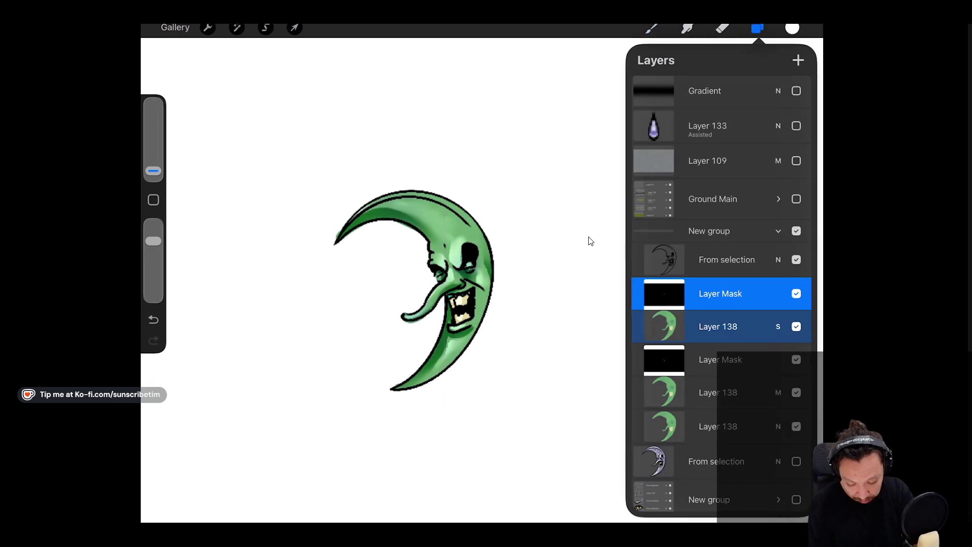
# Duplicate Layer 138 with its mask, refill the new mask black, and pick white.
pyautogui.moveTo(749, 326); pyautogui.dragTo(653, 326)
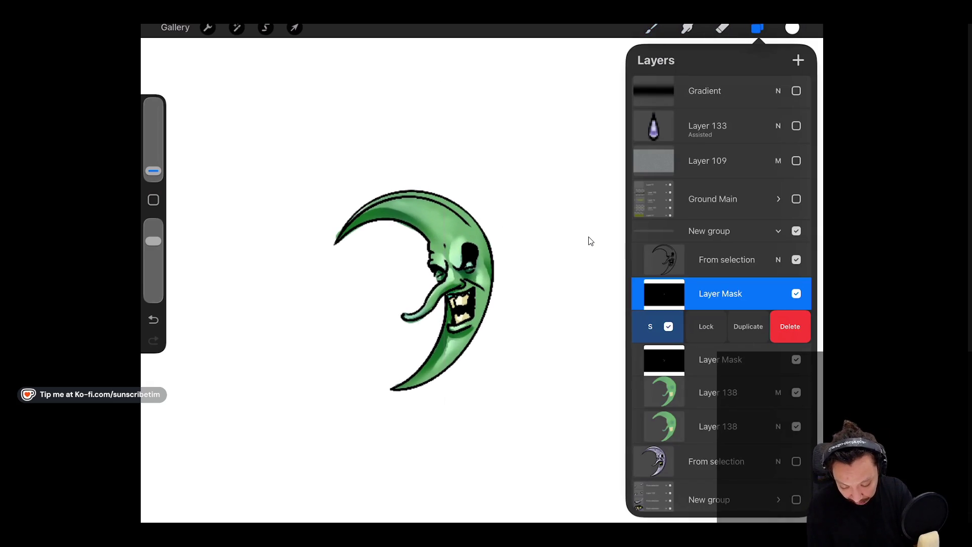
pyautogui.click(749, 326)
pyautogui.click(721, 293)
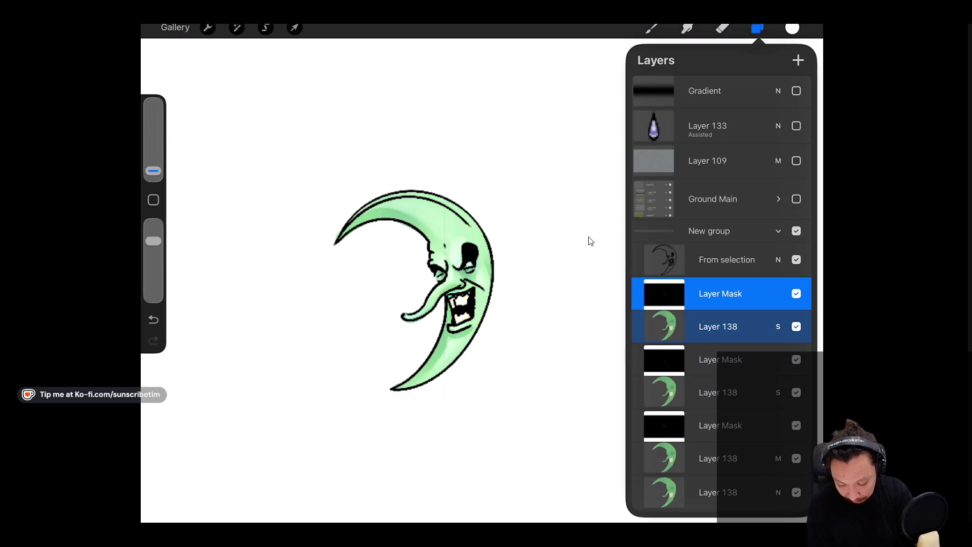
pyautogui.press('c')
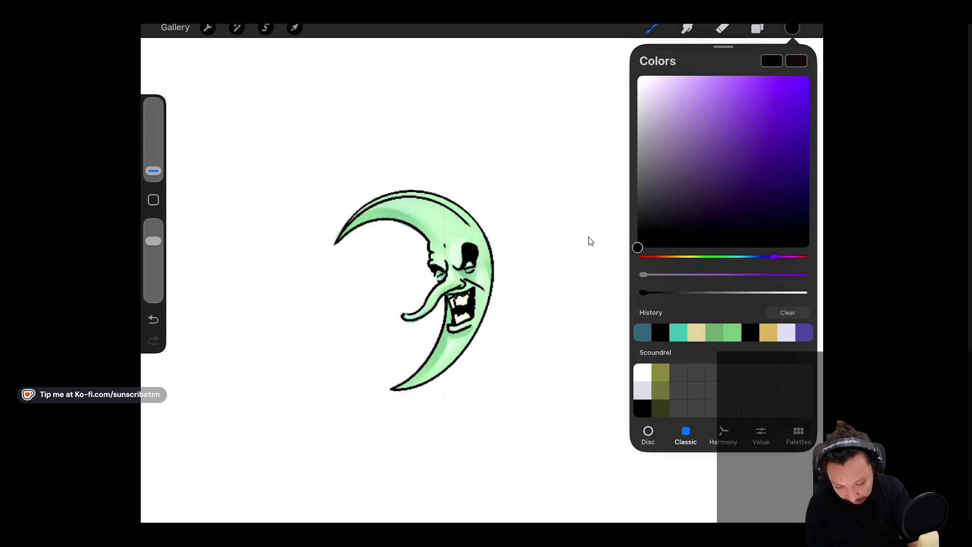
pyautogui.press('l')
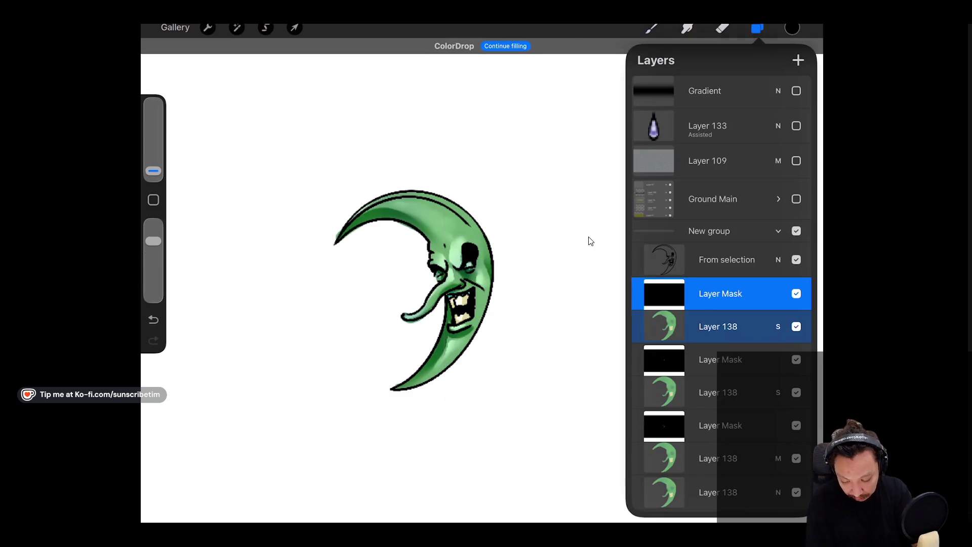
pyautogui.press('l')
pyautogui.press('c')
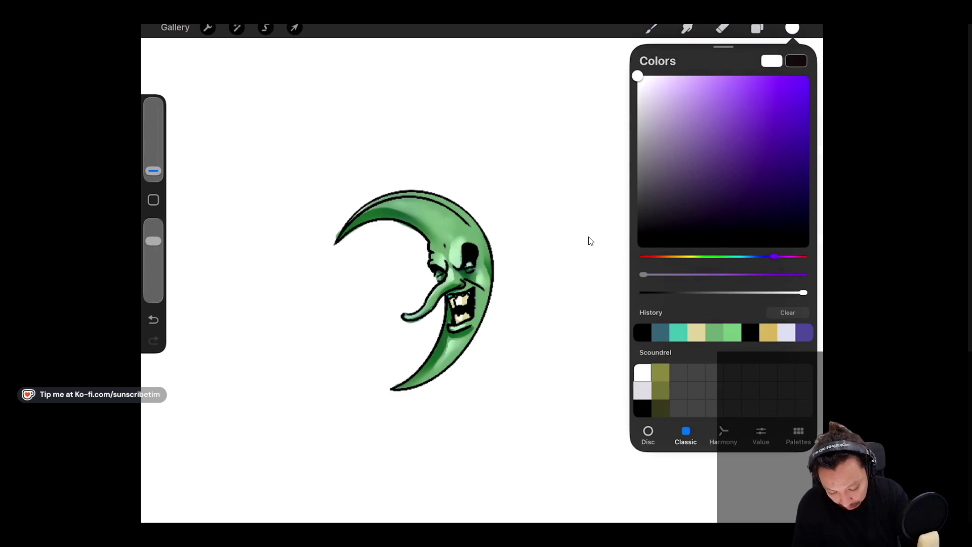
pyautogui.press('b')
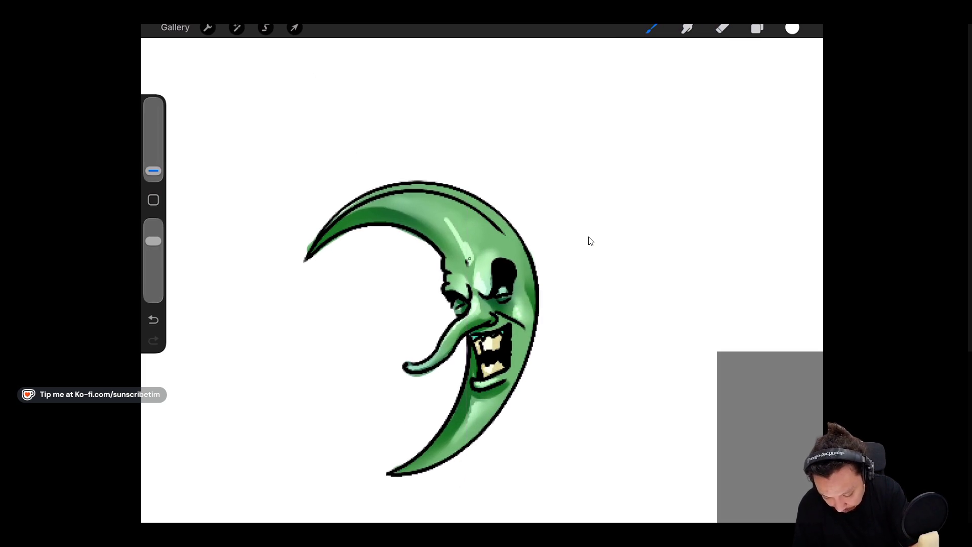
# Brush and smudge pale green highlights onto the moon's upper rim, brow, nose and cheek through the Screen copy's mask.
pyautogui.press('s')
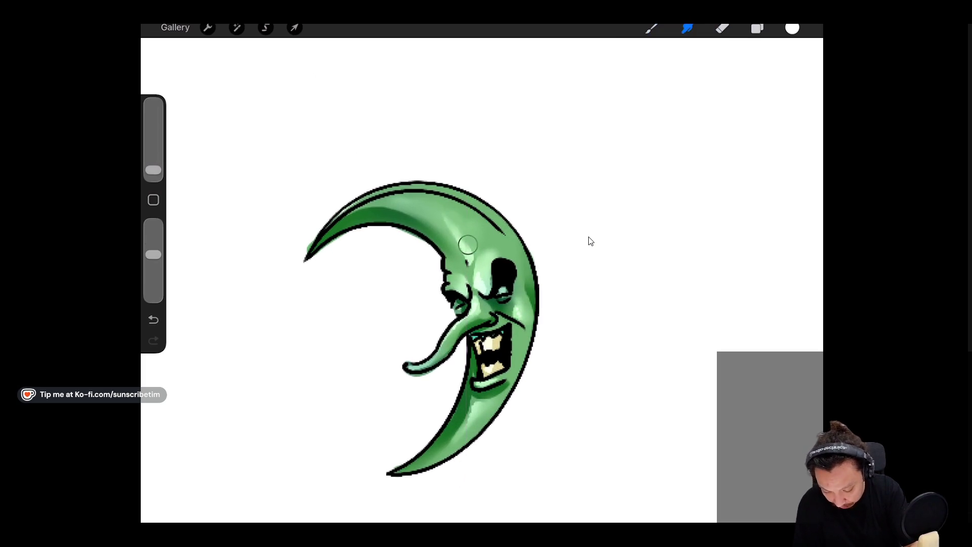
pyautogui.press('b')
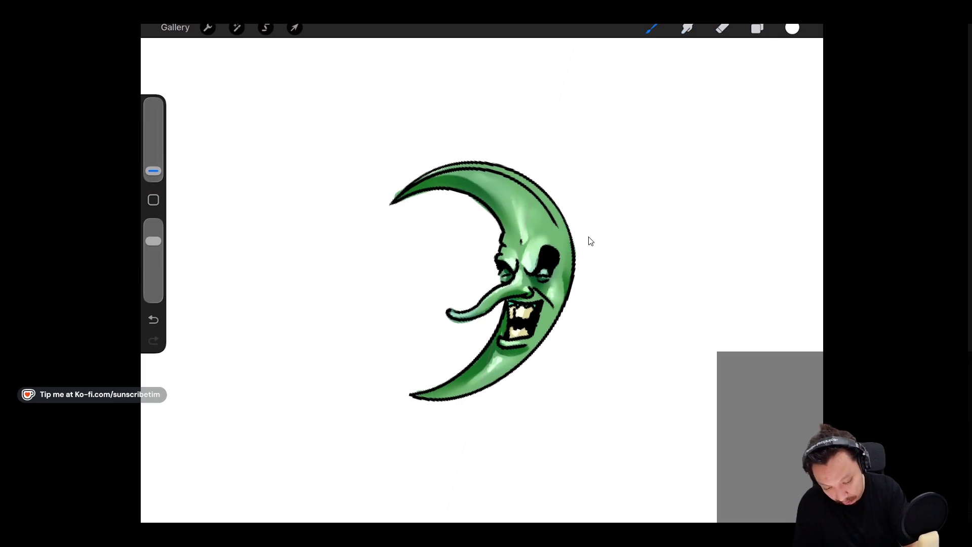
pyautogui.press('l')
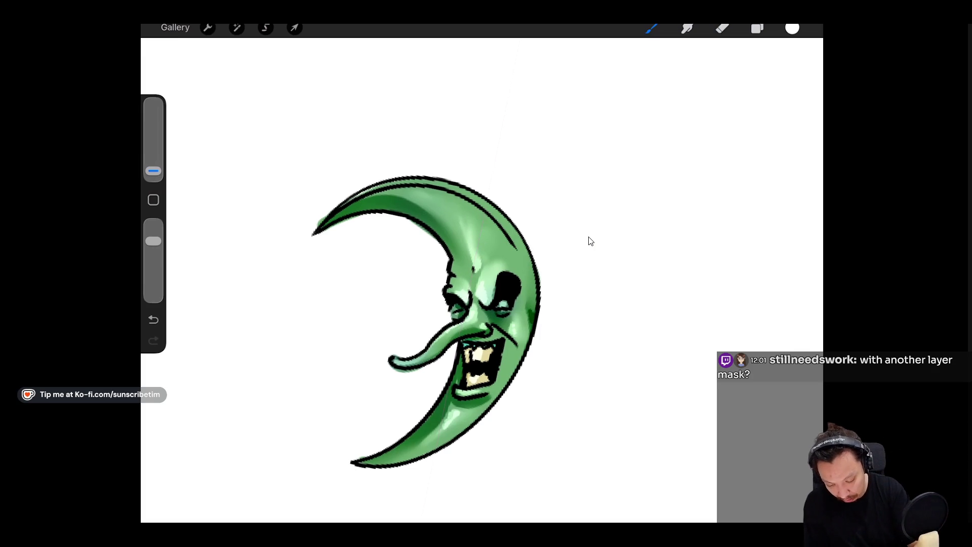
# Toggle the new shading layer on and off to compare the moon with and without it.
pyautogui.press('l')
pyautogui.click(796, 393)
pyautogui.click(797, 393)
pyautogui.click(797, 392)
pyautogui.click(797, 393)
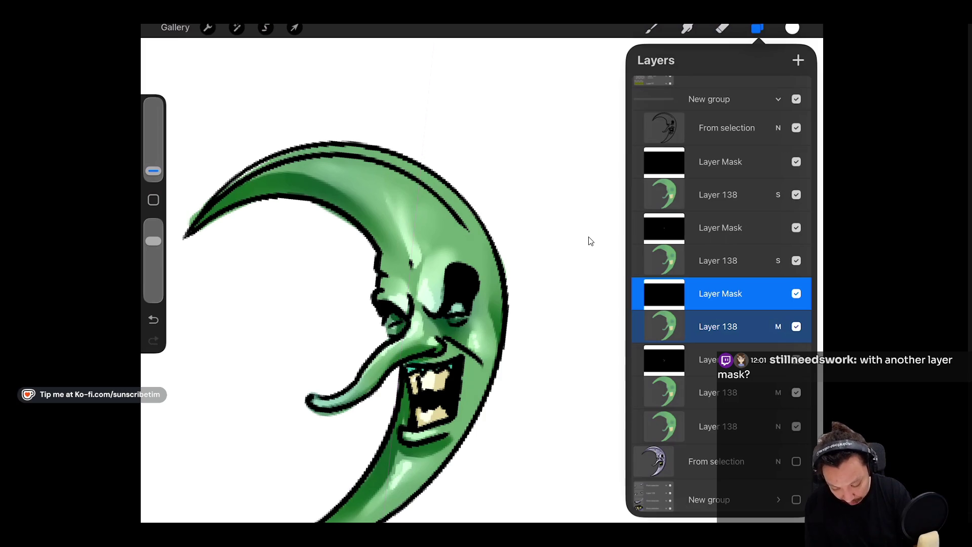
pyautogui.click(797, 393)
pyautogui.click(796, 393)
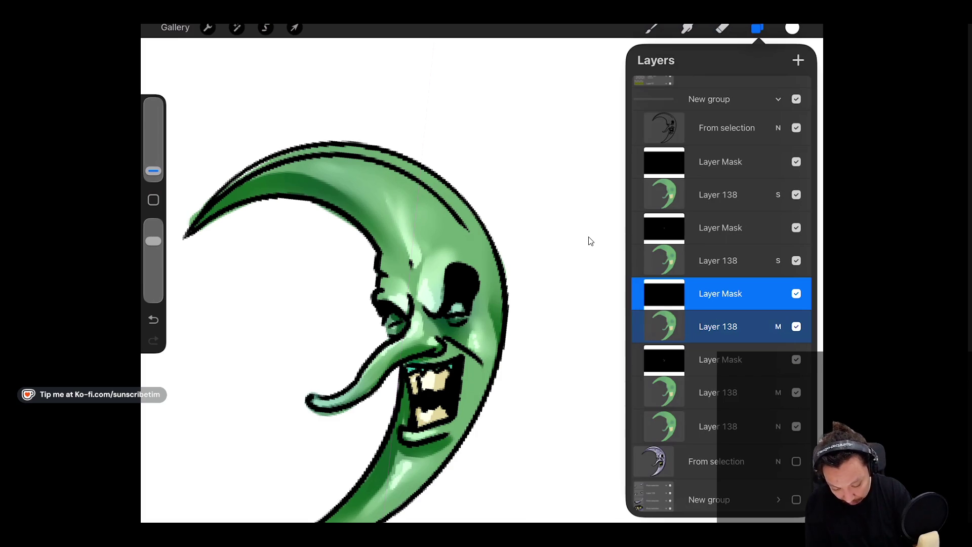
# Undo the last stroke and paint a darker green shadow on the lower moon beneath the mouth.
pyautogui.press('b')
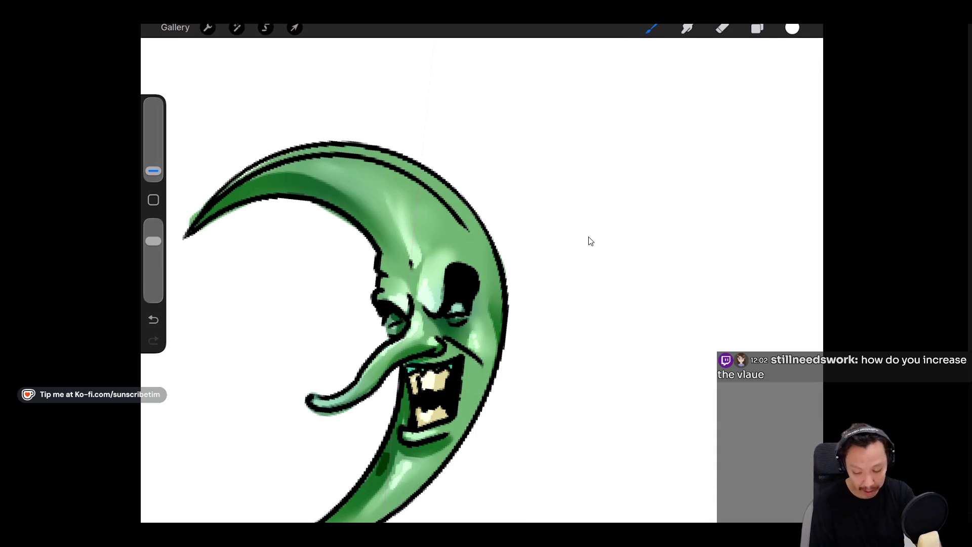
pyautogui.hotkey('ctrl', 'z')
pyautogui.press('l')
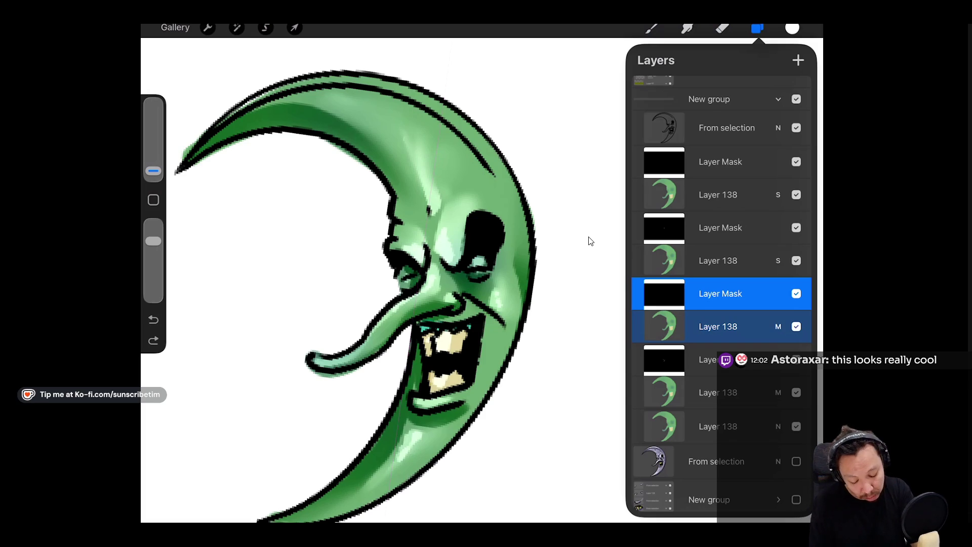
pyautogui.moveTo(388, 443); pyautogui.dragTo(396, 422)
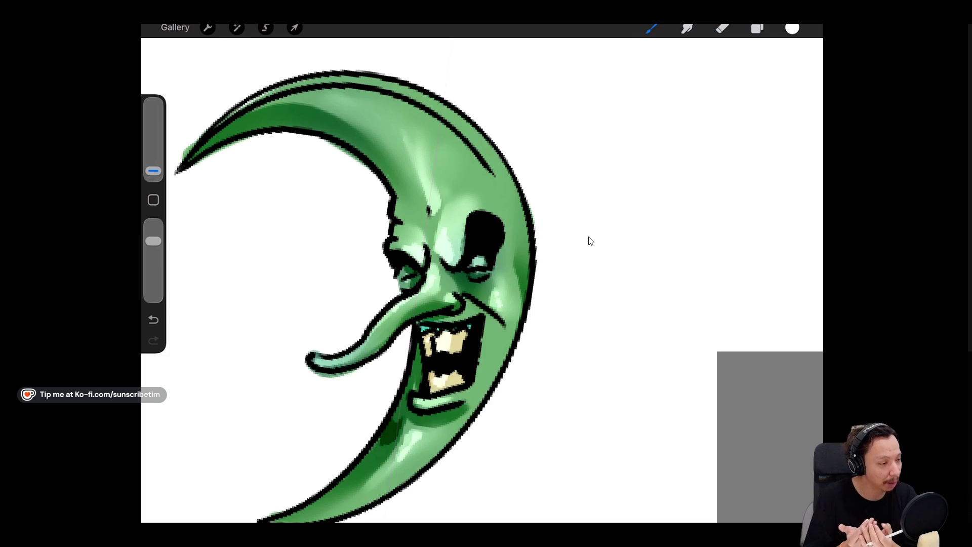
pyautogui.click(793, 28)
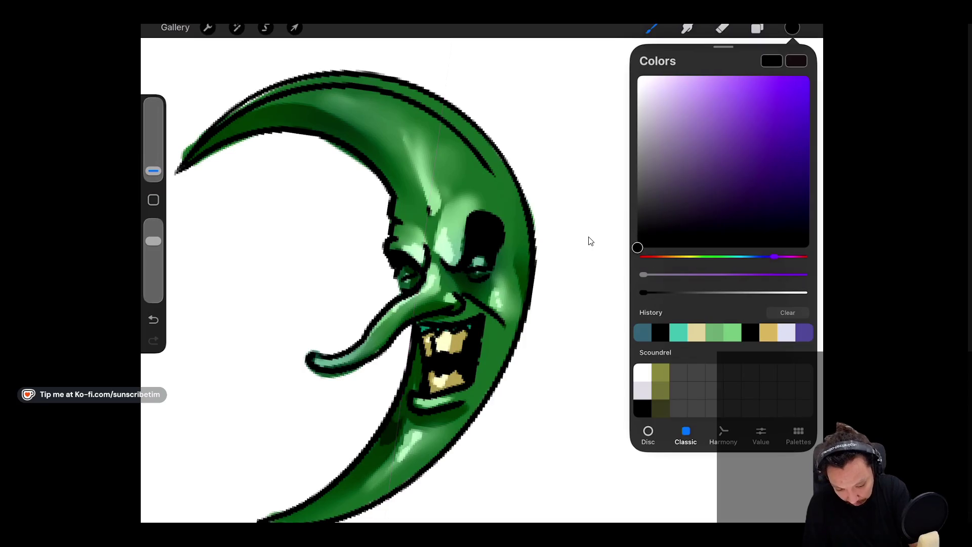
# Fill the layer mask with black and set the paint colour to white.
pyautogui.moveTo(792, 28); pyautogui.dragTo(456, 203)
pyautogui.click(758, 28)
pyautogui.click(664, 293)
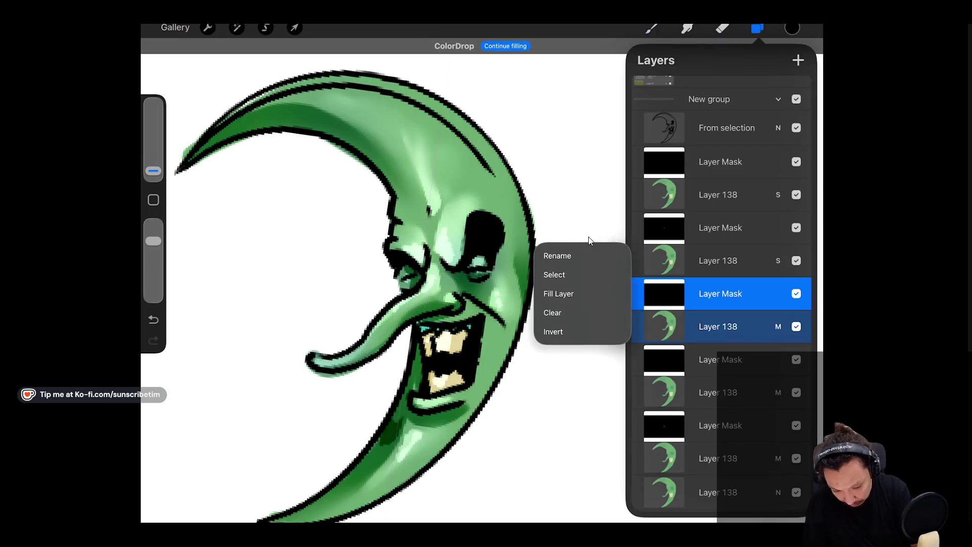
pyautogui.click(792, 28)
pyautogui.click(660, 373)
pyautogui.click(642, 372)
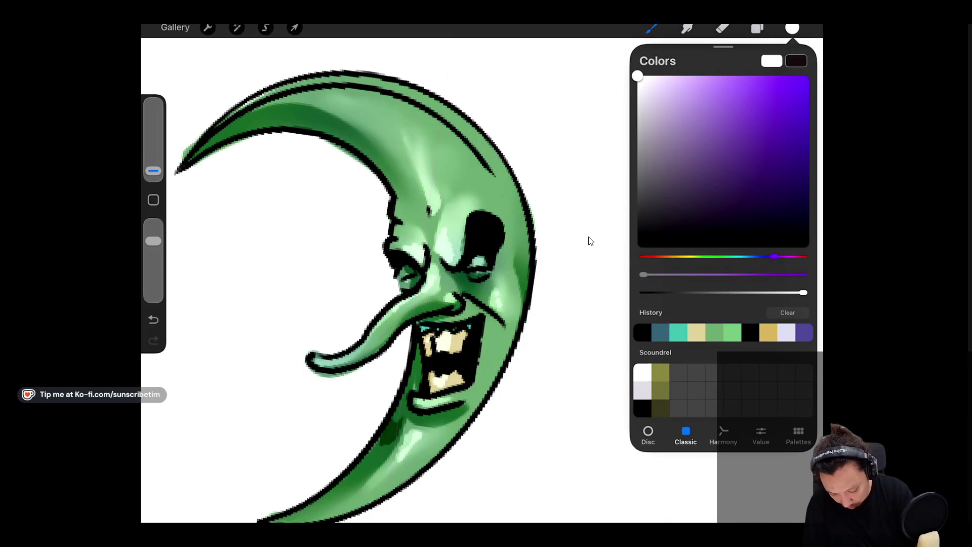
pyautogui.click(393, 428)
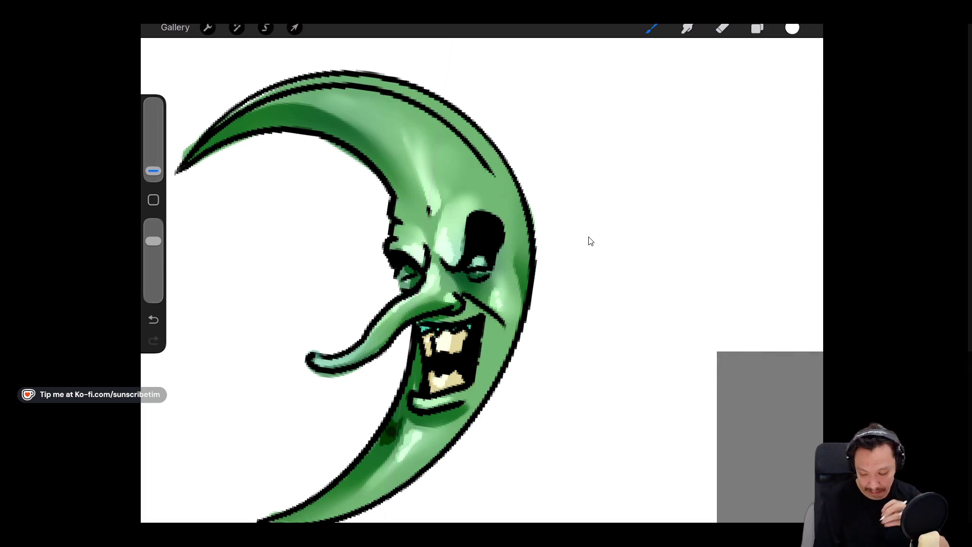
# Hide Layer 138 with its mask and lower the Multiply copy's opacity to about 91%.
pyautogui.press('l')
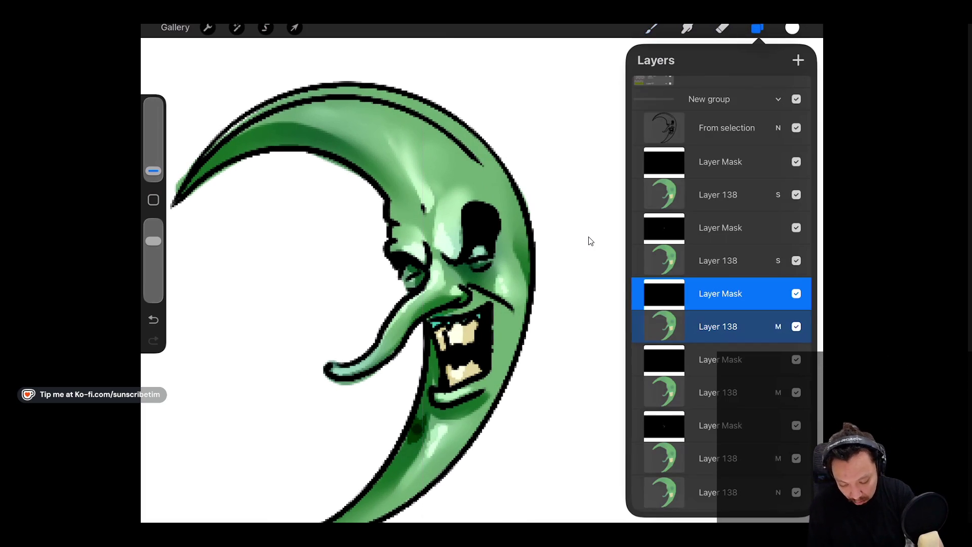
pyautogui.scroll(-1, 721, 293)
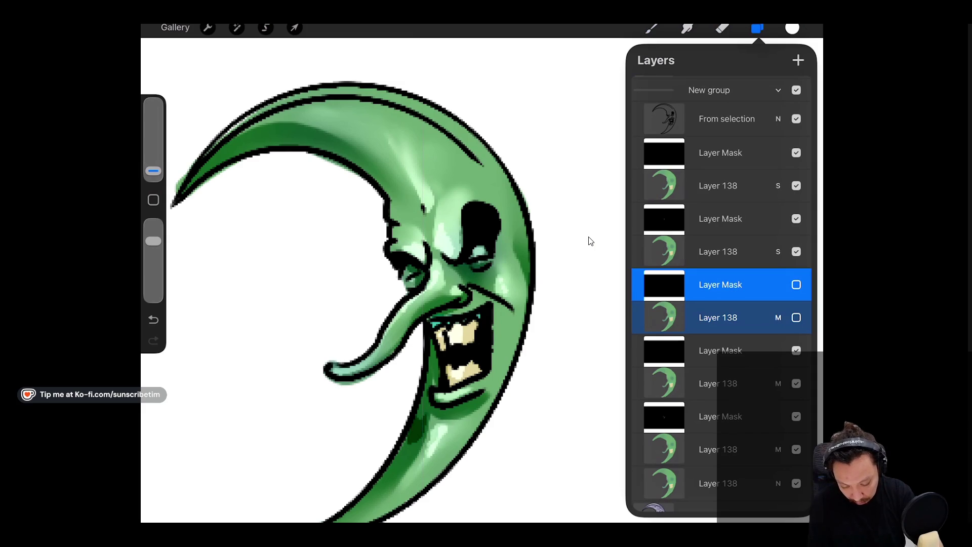
pyautogui.click(797, 384)
pyautogui.scroll(-3, 722, 294)
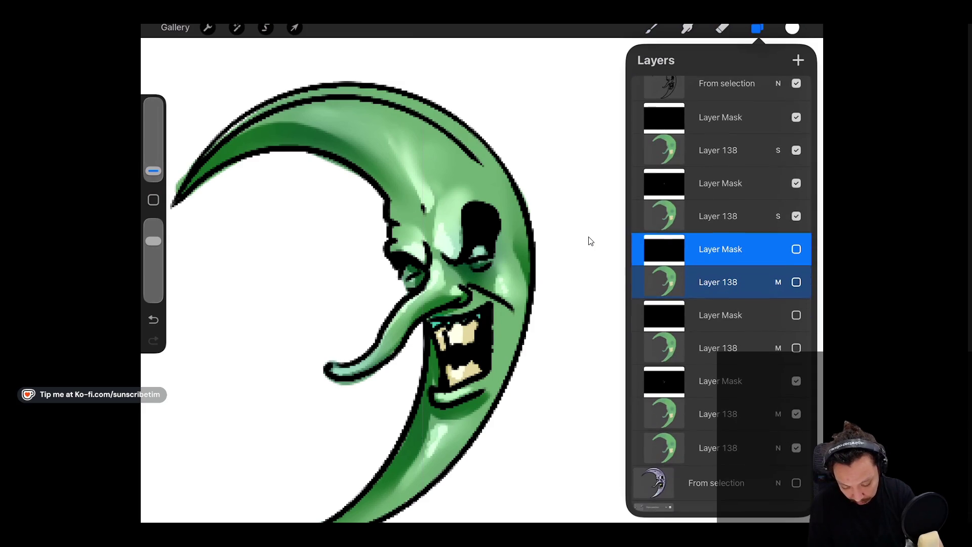
pyautogui.click(778, 265)
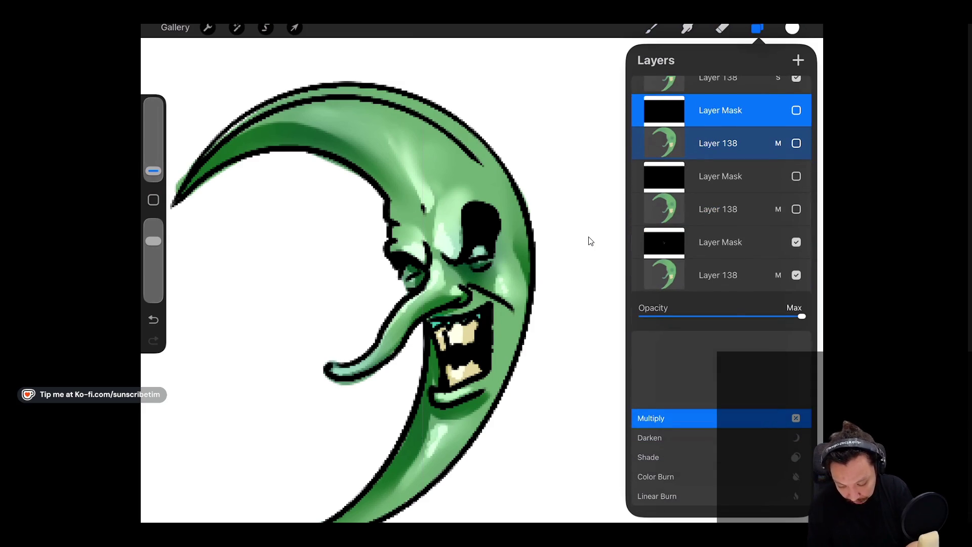
pyautogui.moveTo(802, 317)
pyautogui.mouseDown()
pyautogui.moveTo(640, 314)
pyautogui.moveTo(802, 313)
pyautogui.mouseUp()
pyautogui.click(590, 241)
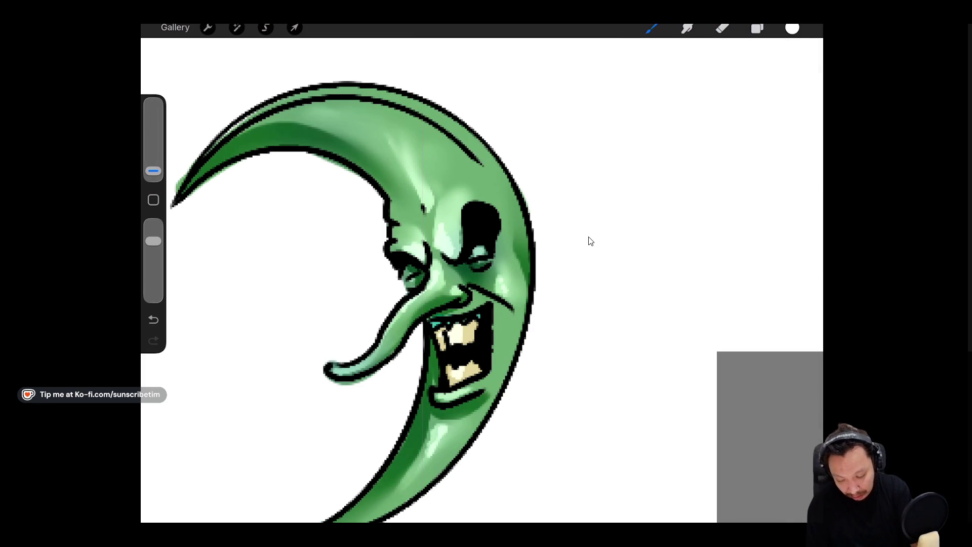
# Delete the two hidden Layer 138 copies from the layer stack.
pyautogui.press('l')
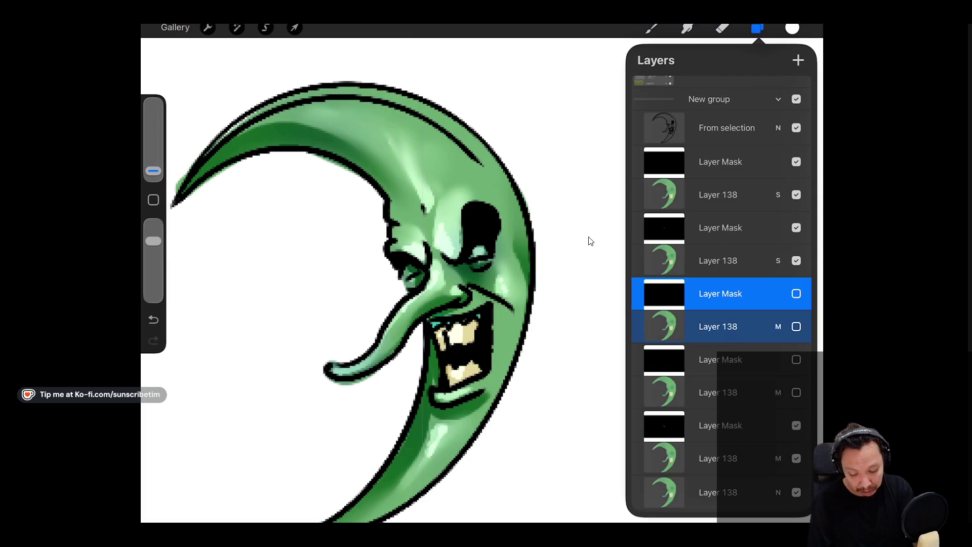
pyautogui.scroll(-2, 722, 294)
pyautogui.click(720, 400)
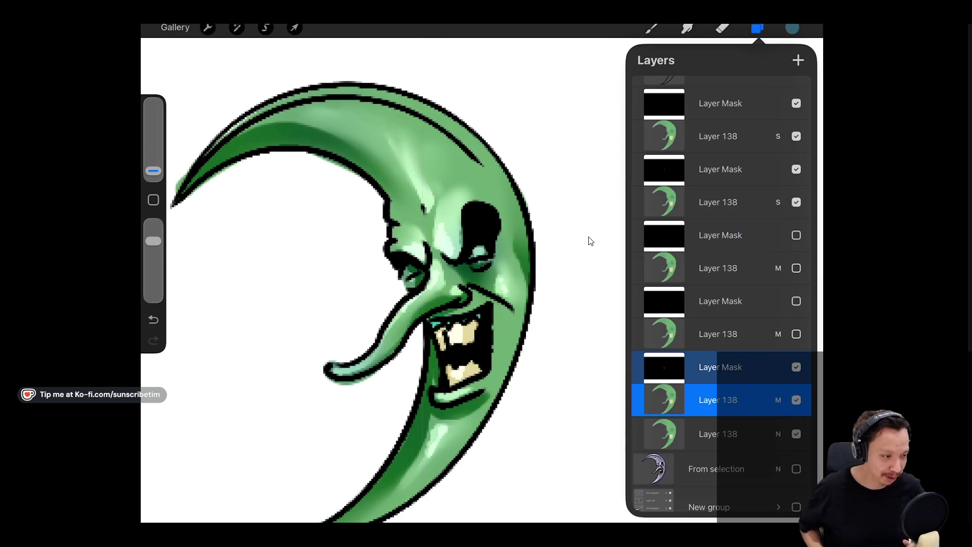
pyautogui.scroll(-2, 590, 241)
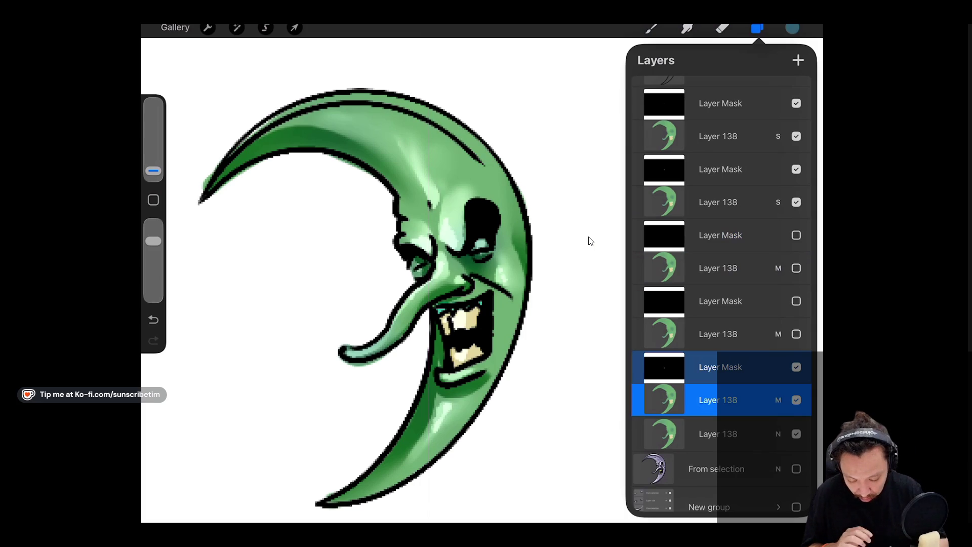
pyautogui.moveTo(760, 334); pyautogui.dragTo(683, 334)
pyautogui.click(791, 333)
pyautogui.moveTo(760, 268); pyautogui.dragTo(684, 268)
pyautogui.click(791, 268)
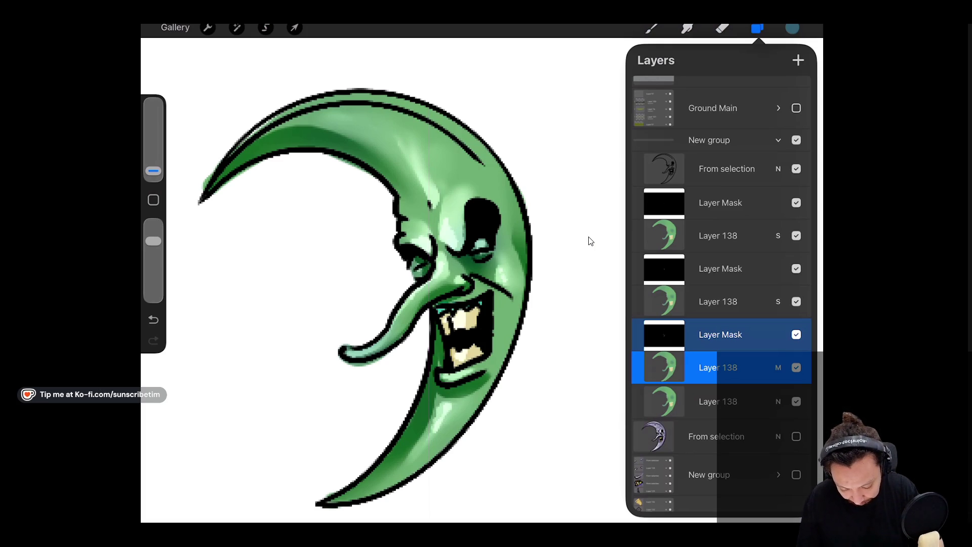
# Set Layer 138 back to Normal and hide its mask and the top highlight layers.
pyautogui.click(797, 335)
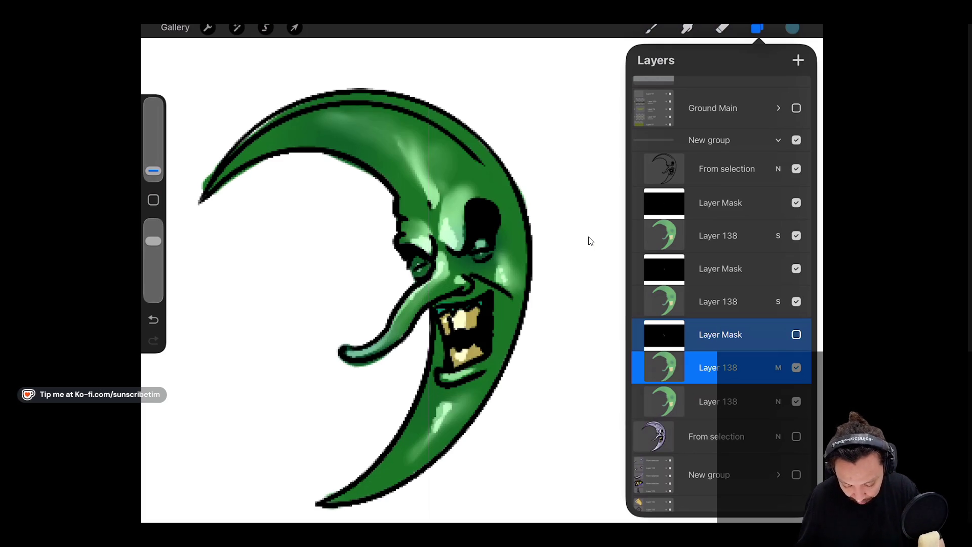
pyautogui.click(779, 368)
pyautogui.scroll(-5, 719, 421)
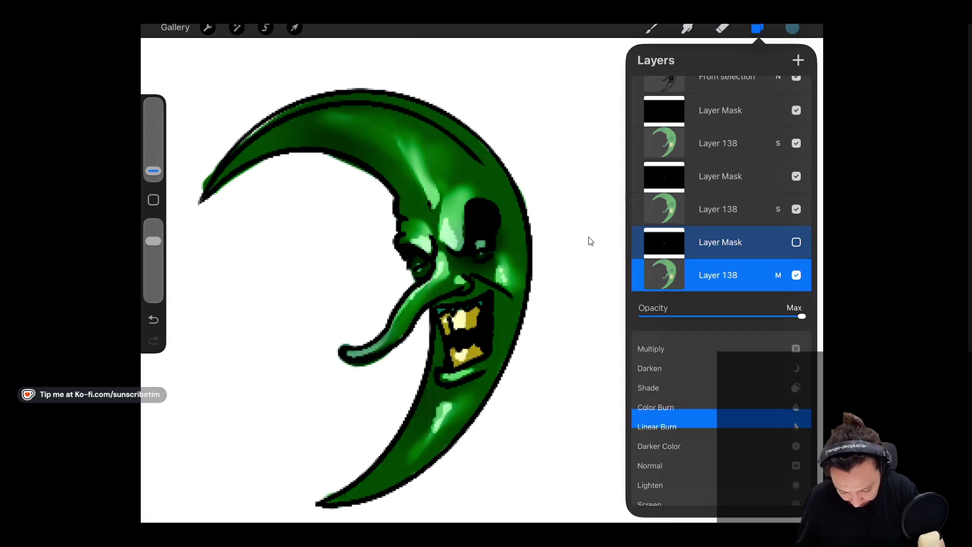
pyautogui.click(778, 275)
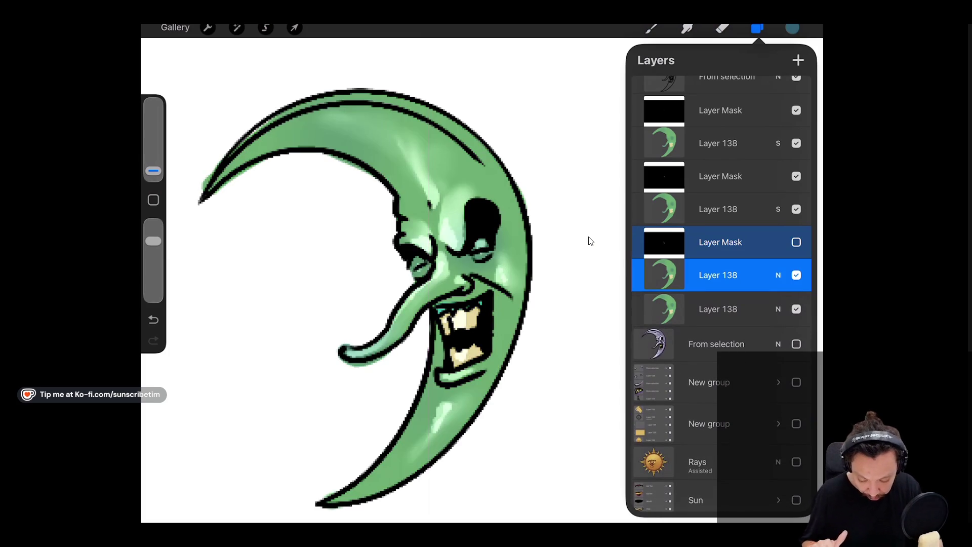
pyautogui.click(797, 110)
pyautogui.click(797, 143)
pyautogui.click(797, 176)
pyautogui.click(797, 209)
pyautogui.moveTo(481, 218); pyautogui.dragTo(517, 271)
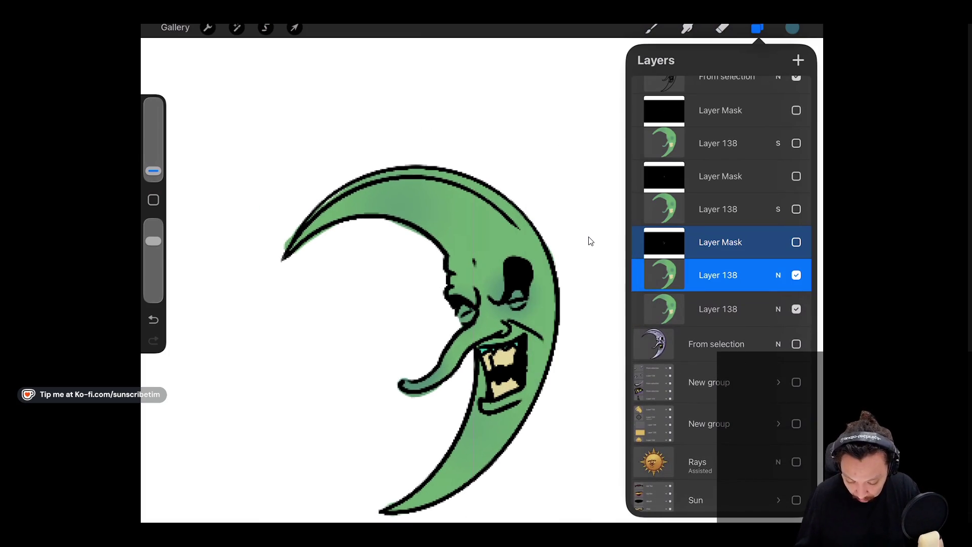
# Try a green-to-blue hue shift on the moon, compare with the mask, then undo it.
pyautogui.click(236, 27)
pyautogui.click(237, 85)
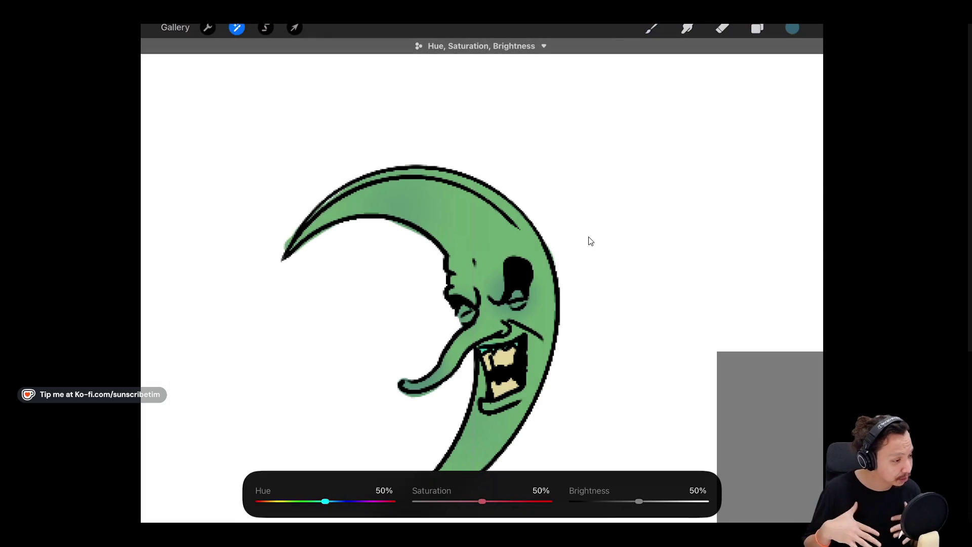
pyautogui.moveTo(325, 502); pyautogui.dragTo(359, 502)
pyautogui.press('l')
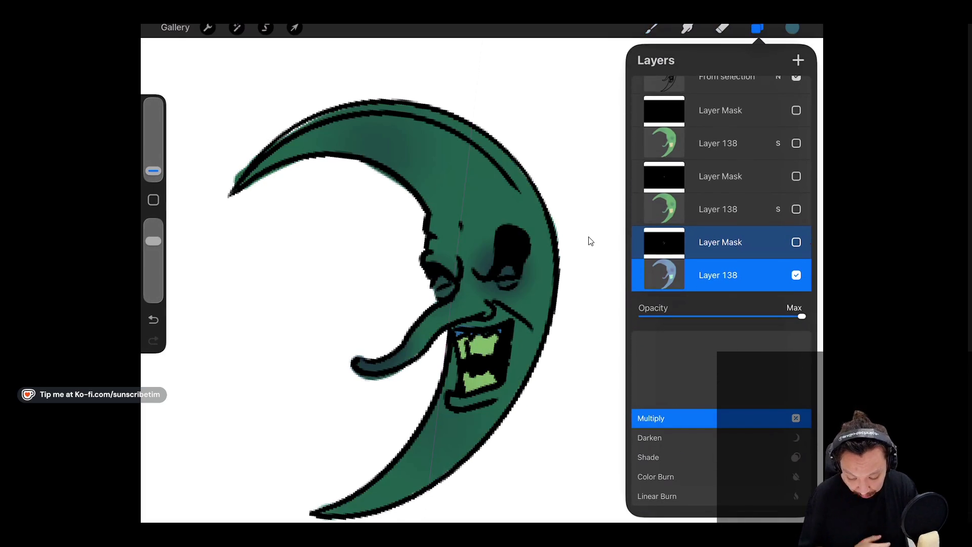
pyautogui.click(797, 242)
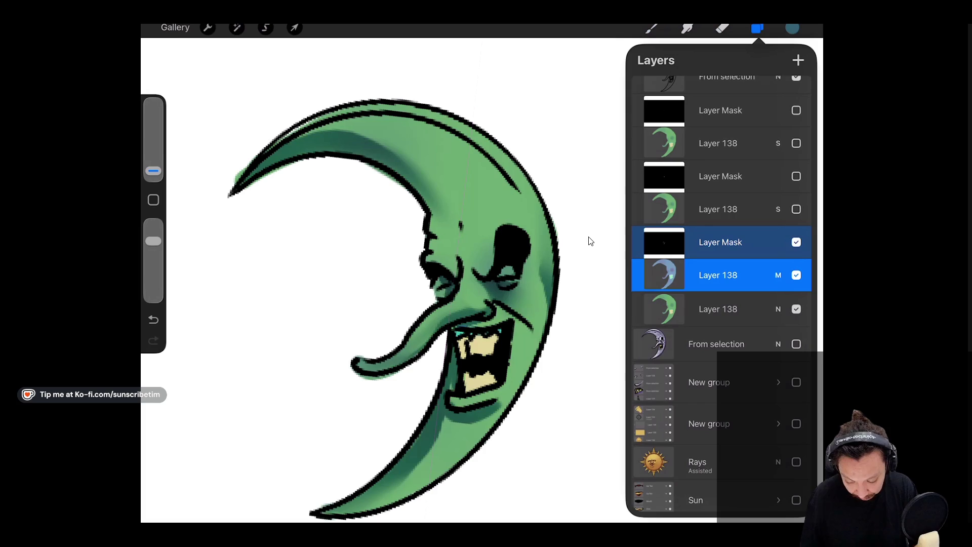
pyautogui.click(797, 242)
pyautogui.click(797, 242)
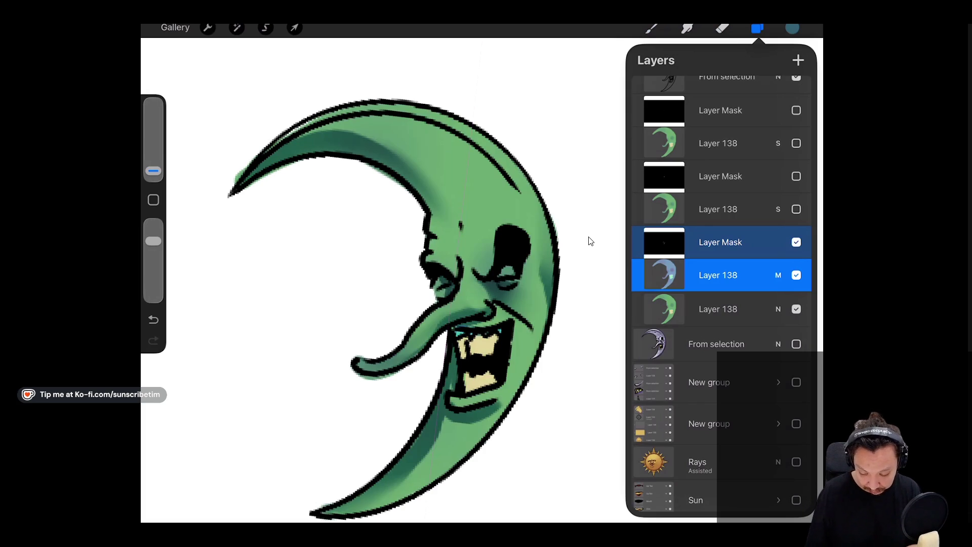
pyautogui.hotkey('ctrl', 'z')
pyautogui.hotkey('ctrl', 'z')
pyautogui.hotkey('ctrl', 'z')
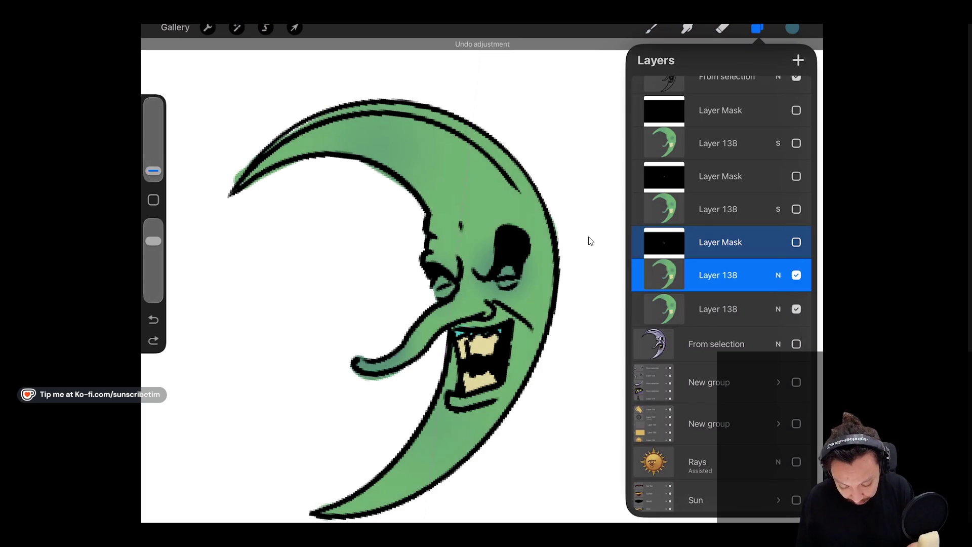
# Duplicate Layer 138, set the copy to Multiply, and show its Layer Mask.
pyautogui.moveTo(760, 275); pyautogui.dragTo(699, 275)
pyautogui.click(765, 275)
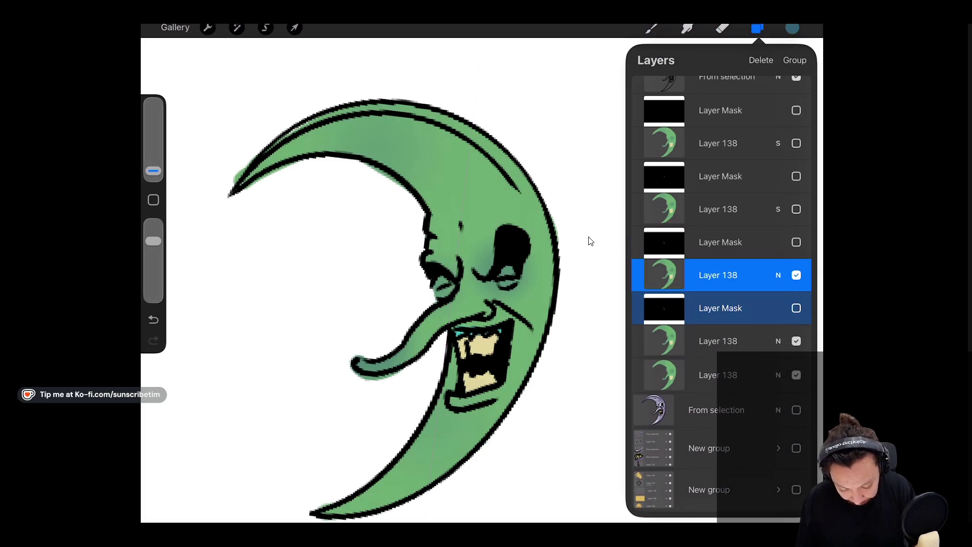
pyautogui.click(779, 275)
pyautogui.scroll(5, 721, 456)
pyautogui.click(797, 242)
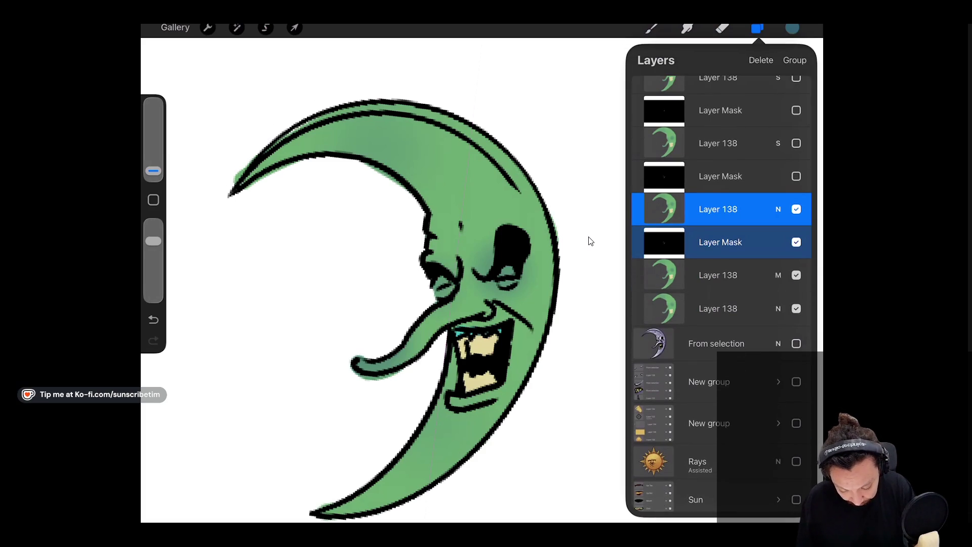
pyautogui.click(779, 209)
pyautogui.scroll(6, 721, 390)
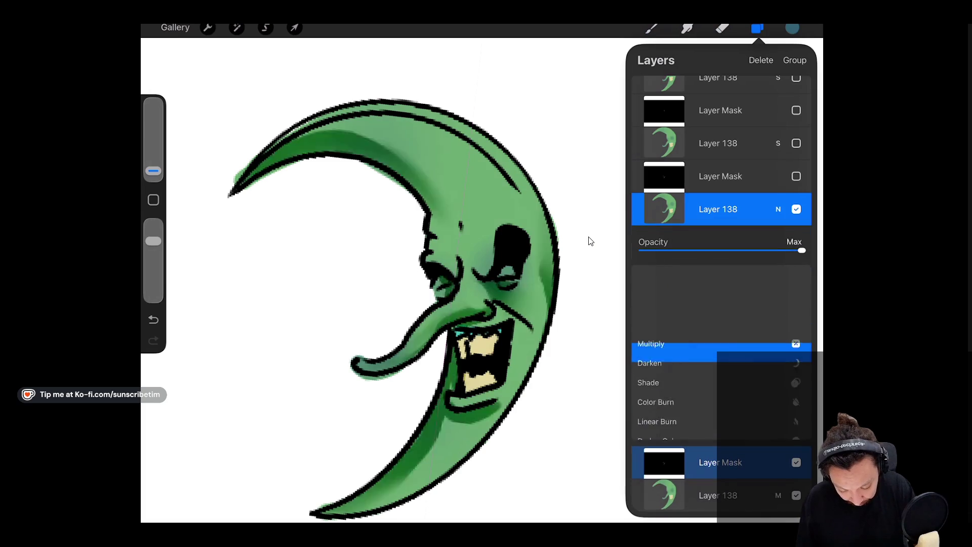
pyautogui.click(797, 176)
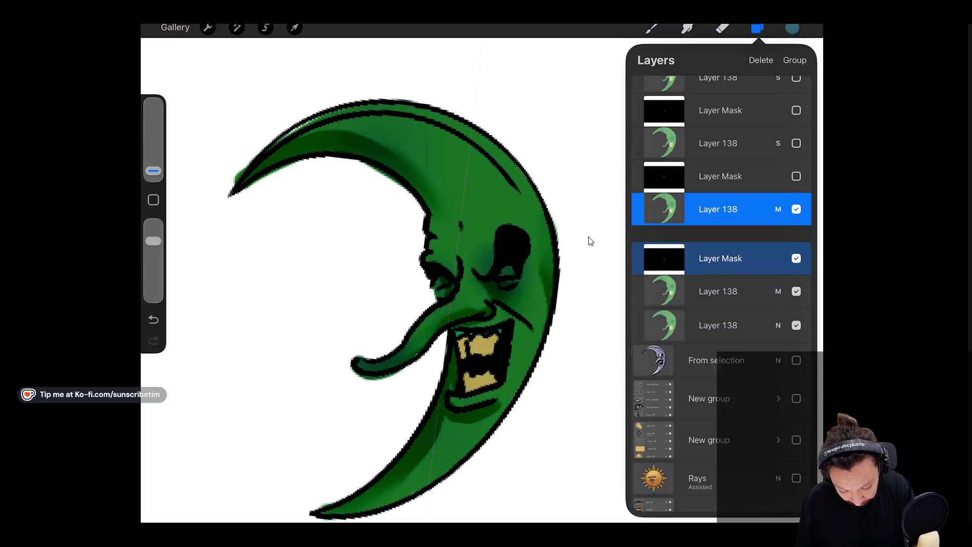
# Shift the Multiply shading layer's hue to about 74% for darker blue-green shading.
pyautogui.click(719, 176)
pyautogui.click(236, 28)
pyautogui.click(237, 85)
pyautogui.moveTo(326, 504); pyautogui.dragTo(359, 502)
pyautogui.click(792, 28)
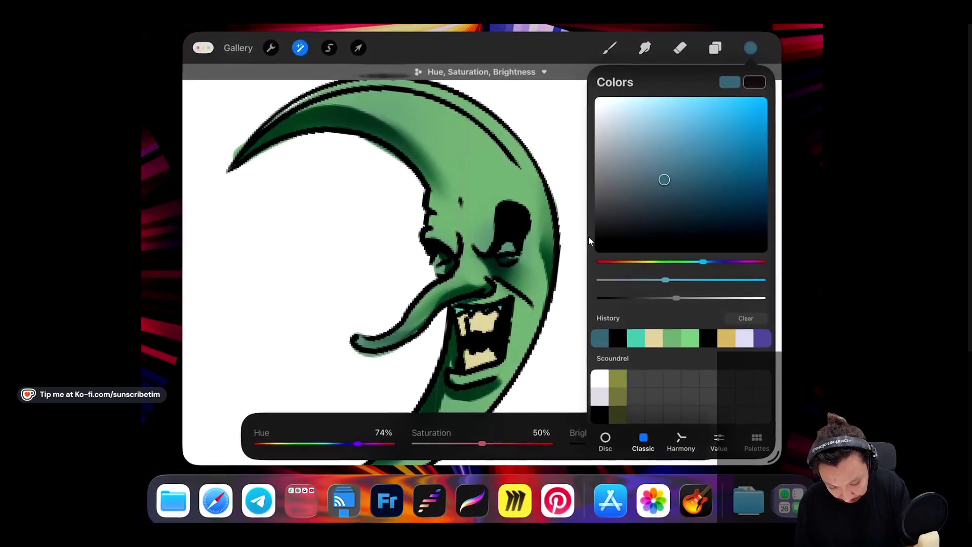
pyautogui.click(589, 241)
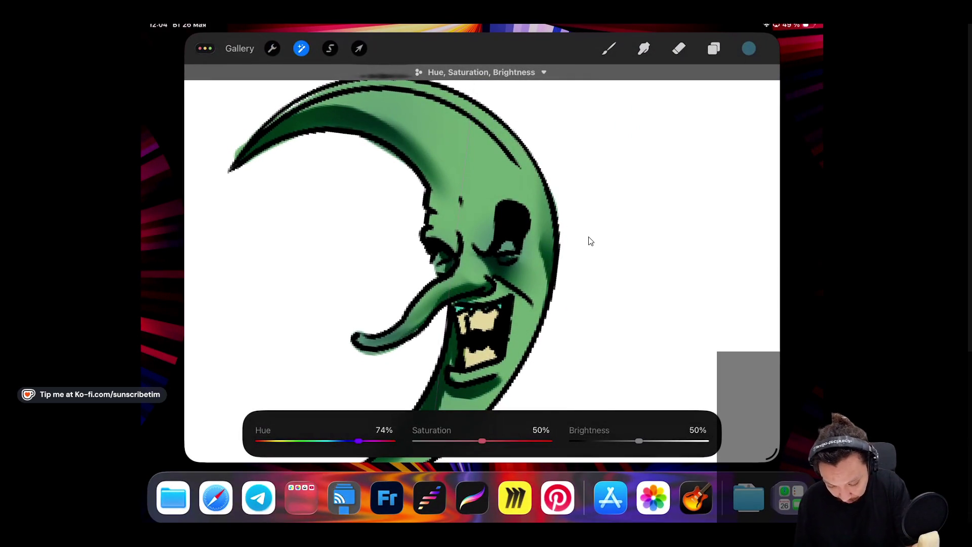
# Compare the upper and lower shading layer pairs by toggling their visibility, then start a Hue, Saturation, Brightness recolour.
pyautogui.press('l')
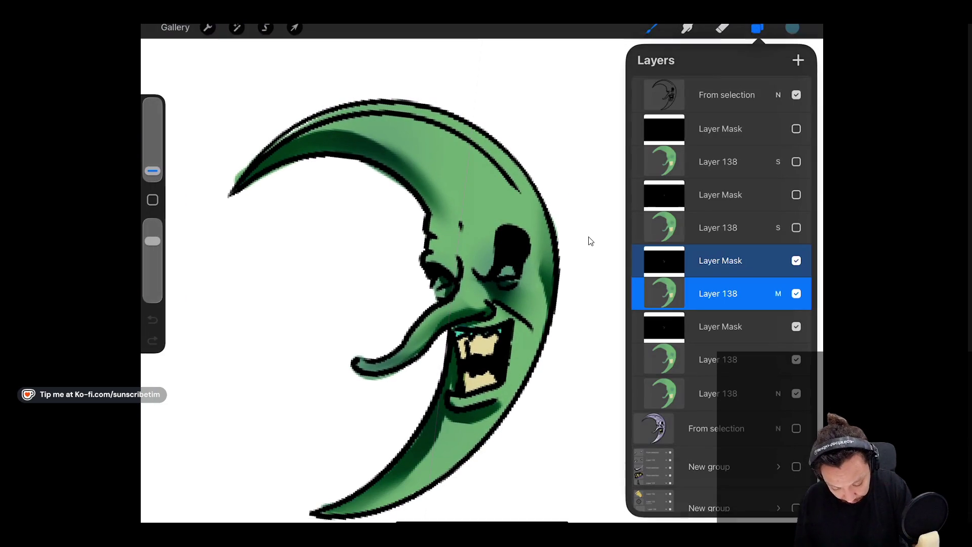
pyautogui.click(796, 359)
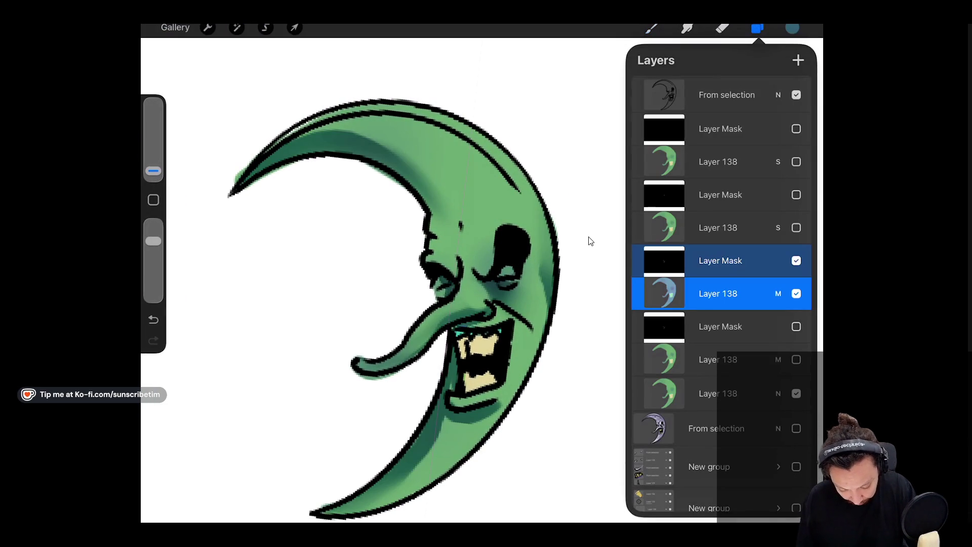
pyautogui.click(797, 293)
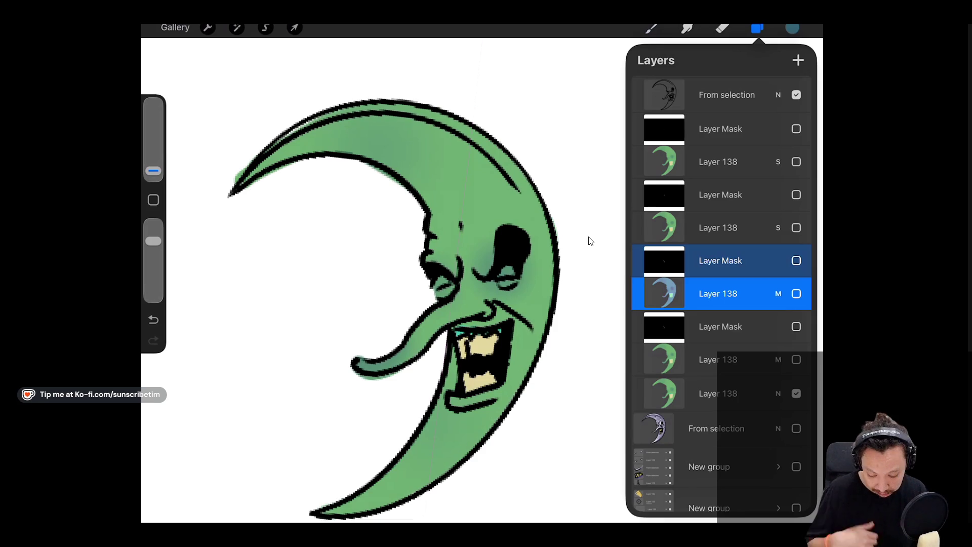
pyautogui.click(797, 326)
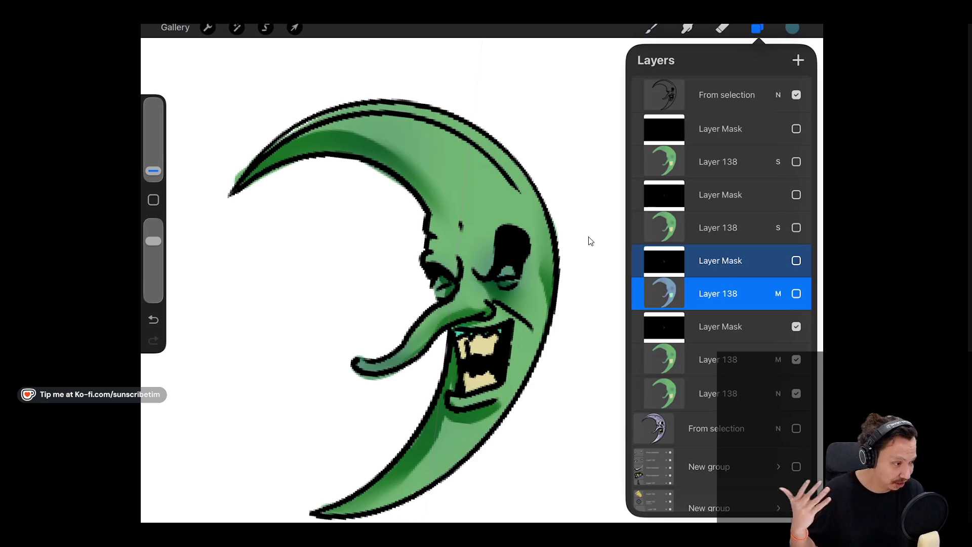
pyautogui.click(797, 360)
pyautogui.click(797, 293)
pyautogui.scroll(-2, 590, 241)
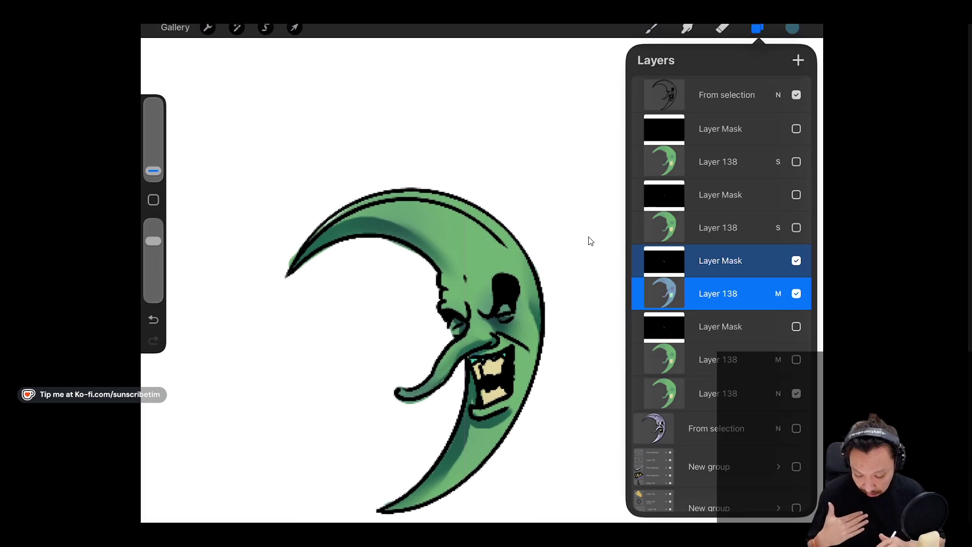
pyautogui.click(236, 28)
pyautogui.click(235, 83)
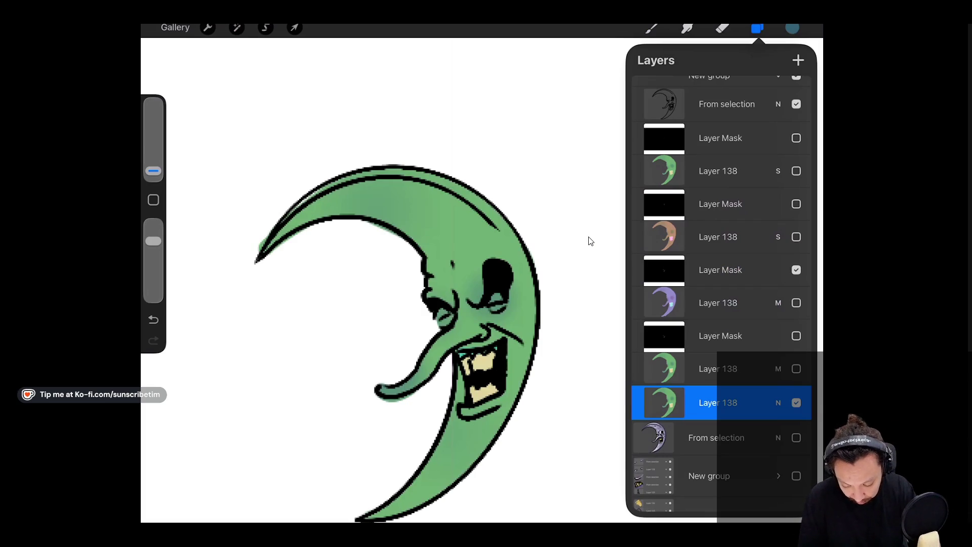
# Show the purple Layer 138 copy and browse its blend modes.
pyautogui.click(796, 303)
pyautogui.click(779, 303)
pyautogui.scroll(-4, 719, 415)
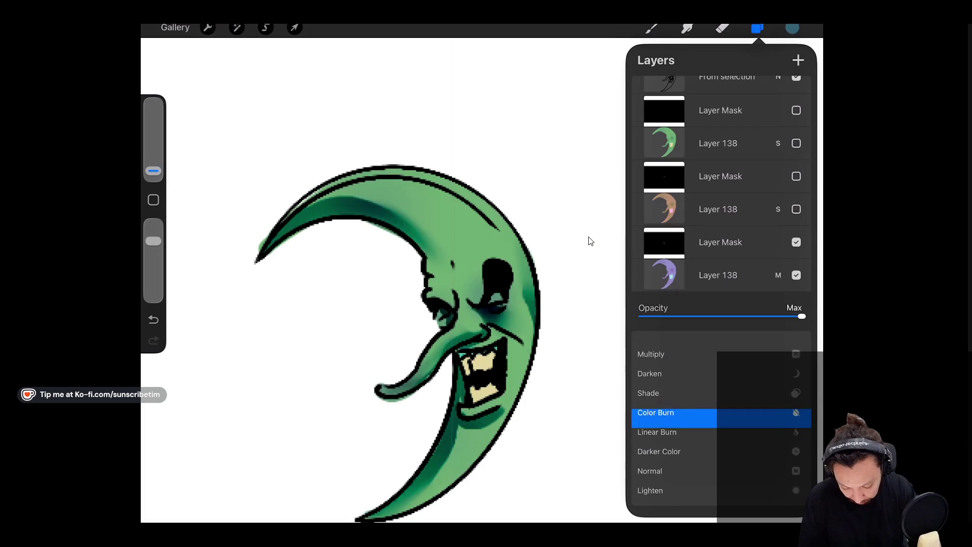
pyautogui.scroll(-1, 719, 416)
pyautogui.scroll(2, 719, 415)
pyautogui.scroll(-2, 719, 415)
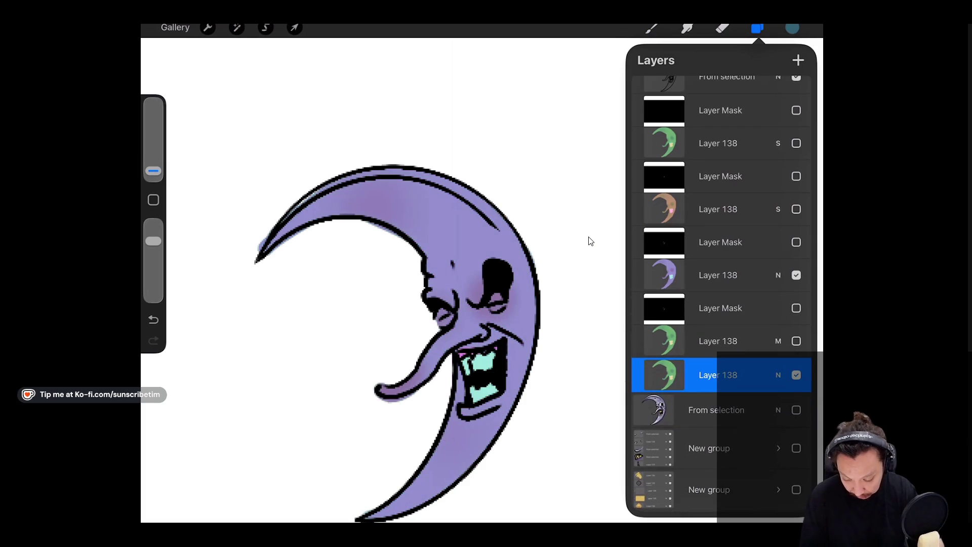
pyautogui.press('e')
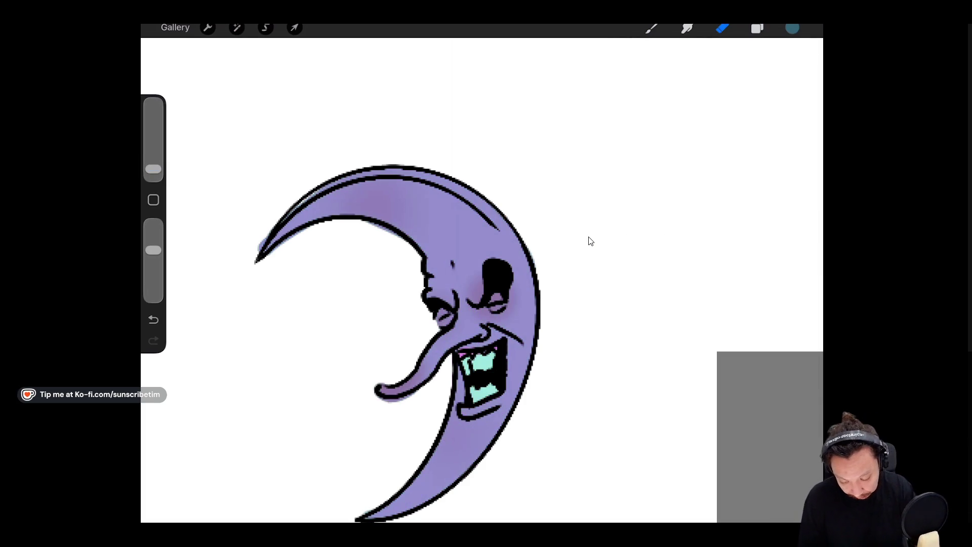
pyautogui.press('l')
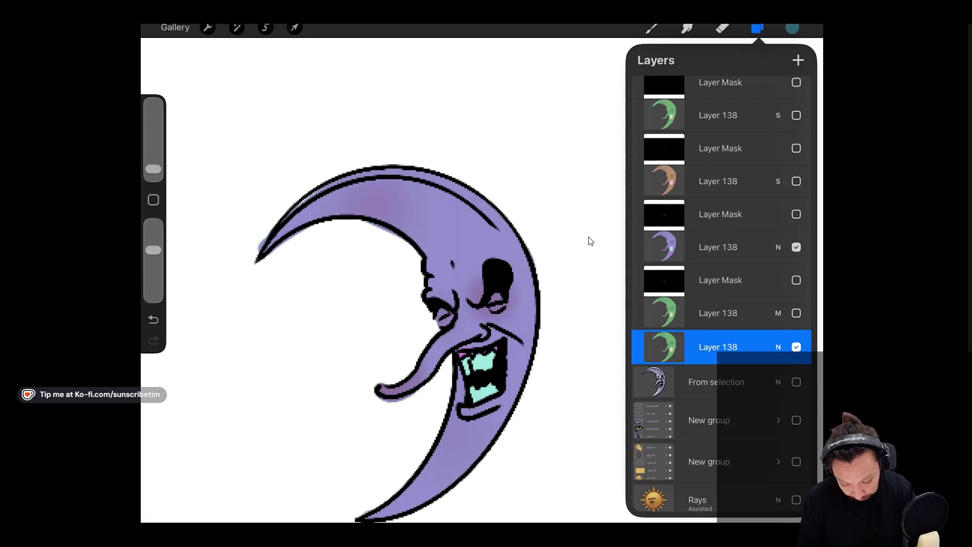
pyautogui.scroll(3, 722, 294)
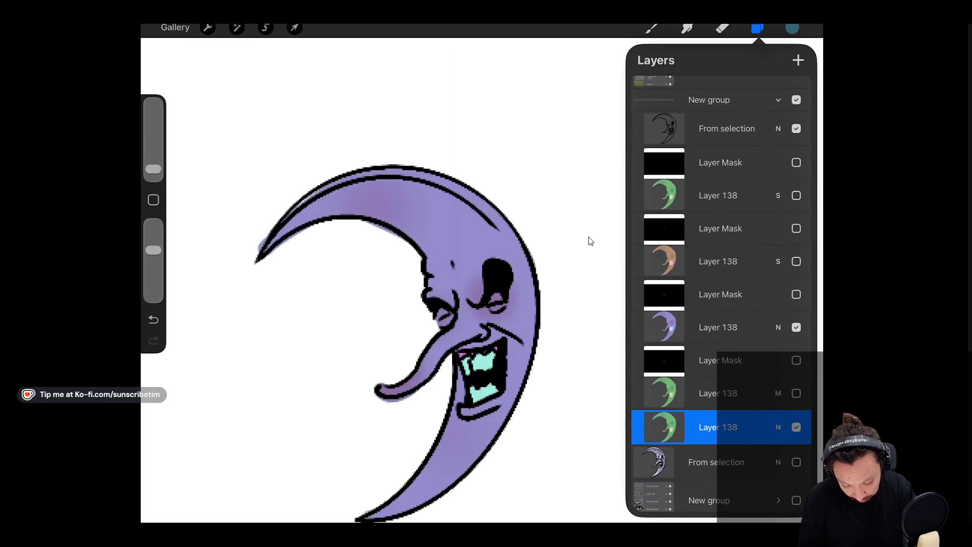
# Set the brown Layer 138 to Normal and toggle it and its masks to compare.
pyautogui.click(797, 261)
pyautogui.click(796, 229)
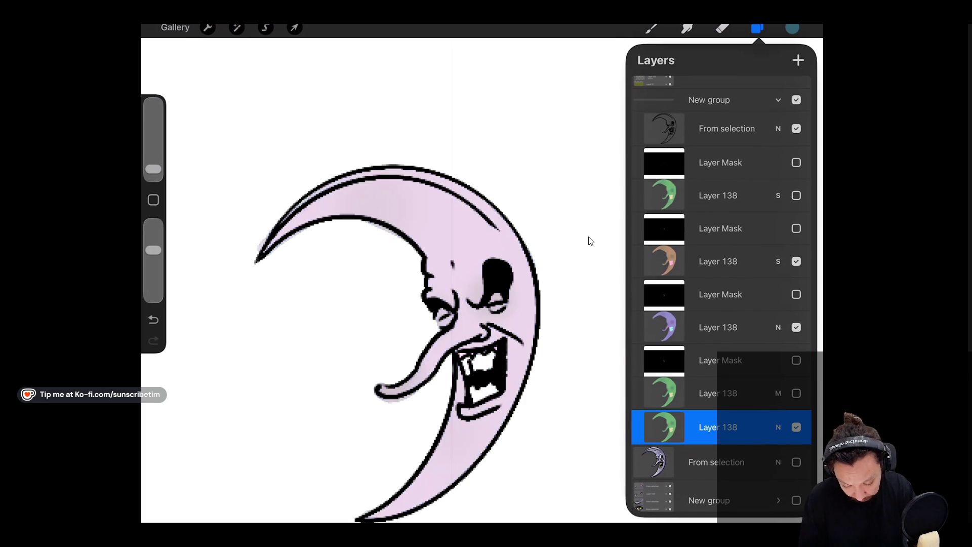
pyautogui.click(779, 261)
pyautogui.click(649, 398)
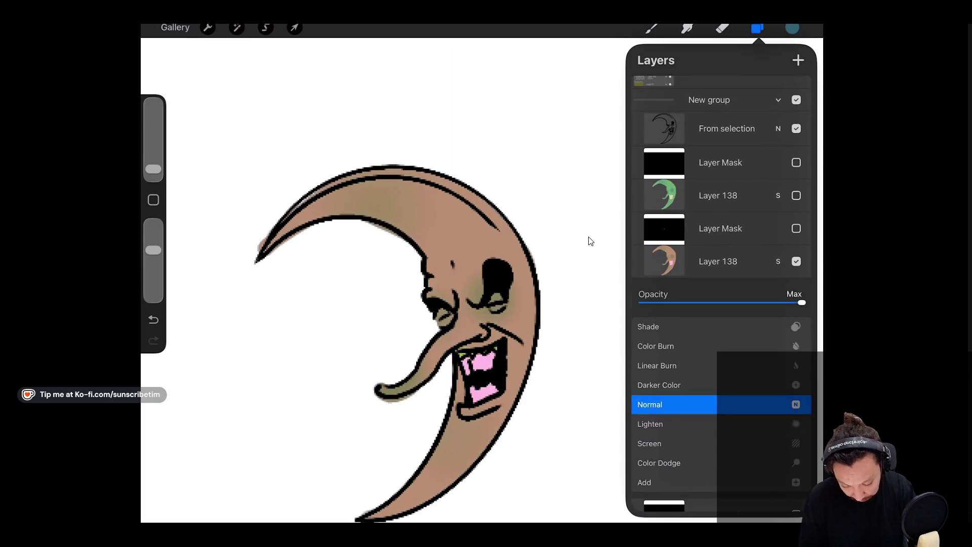
pyautogui.click(779, 262)
pyautogui.click(797, 261)
pyautogui.click(796, 294)
pyautogui.click(797, 229)
pyautogui.click(797, 261)
pyautogui.click(796, 229)
pyautogui.click(796, 262)
pyautogui.click(797, 294)
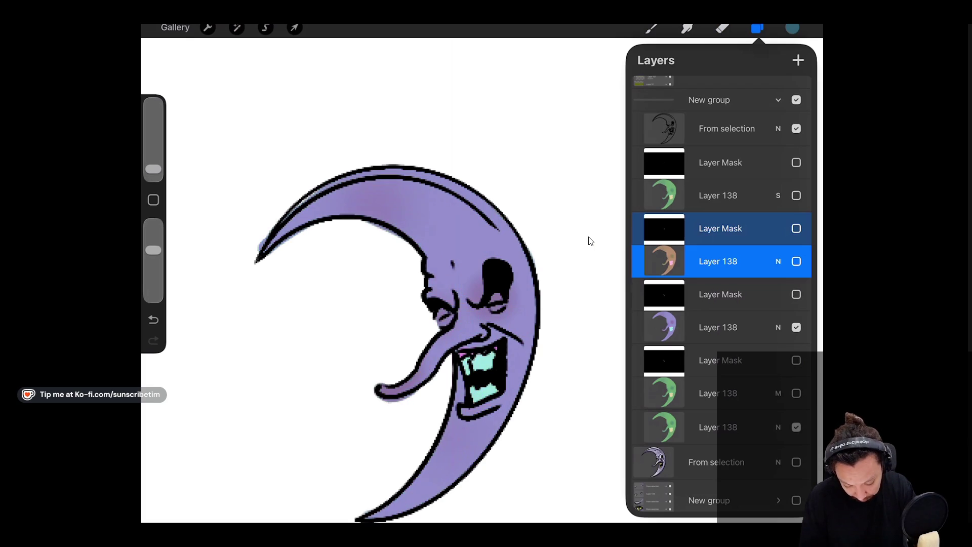
# Set the purple Layer 138 to Multiply and turn its mask on.
pyautogui.click(718, 327)
pyautogui.click(778, 326)
pyautogui.click(651, 418)
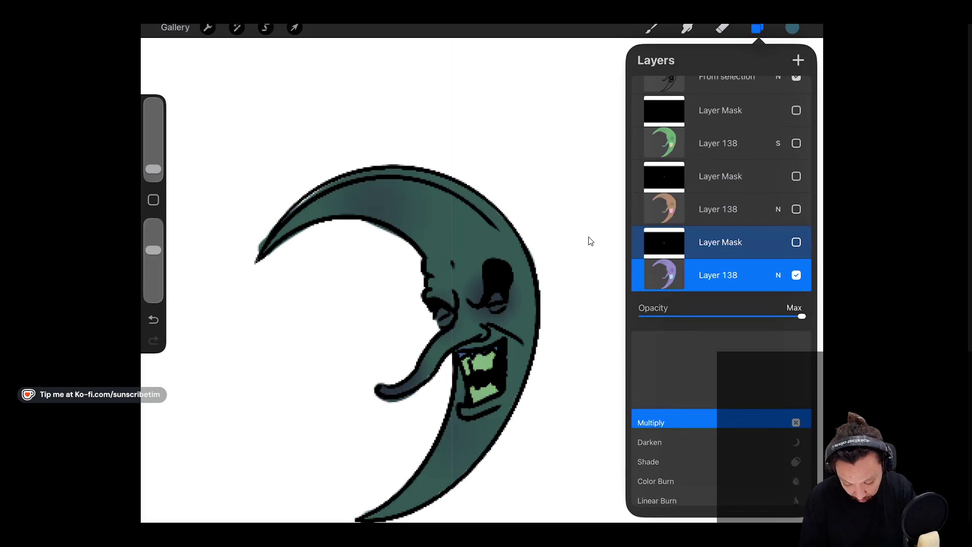
pyautogui.click(778, 275)
pyautogui.click(797, 243)
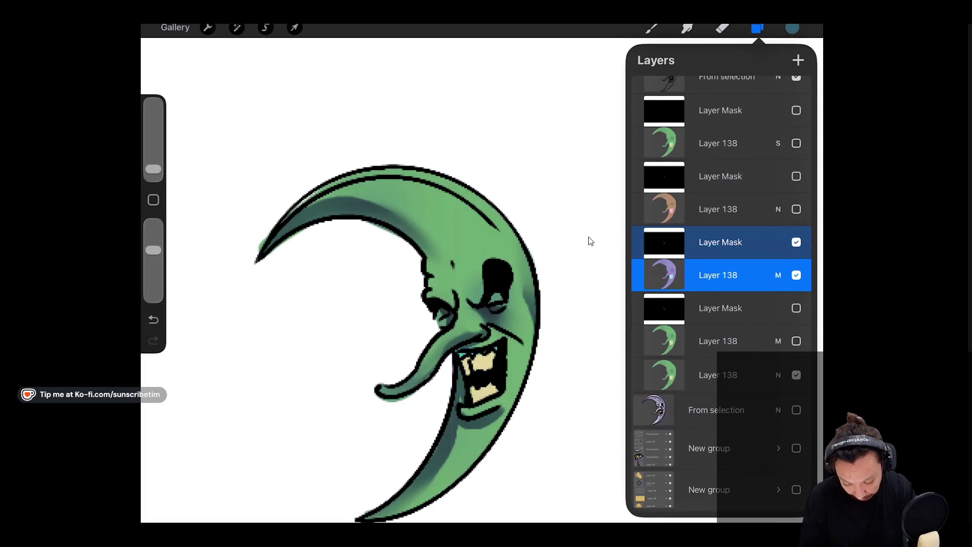
# Show the brown Layer 138 with its mask and set it to Screen for highlights.
pyautogui.scroll(2, 722, 278)
pyautogui.click(797, 224)
pyautogui.click(797, 258)
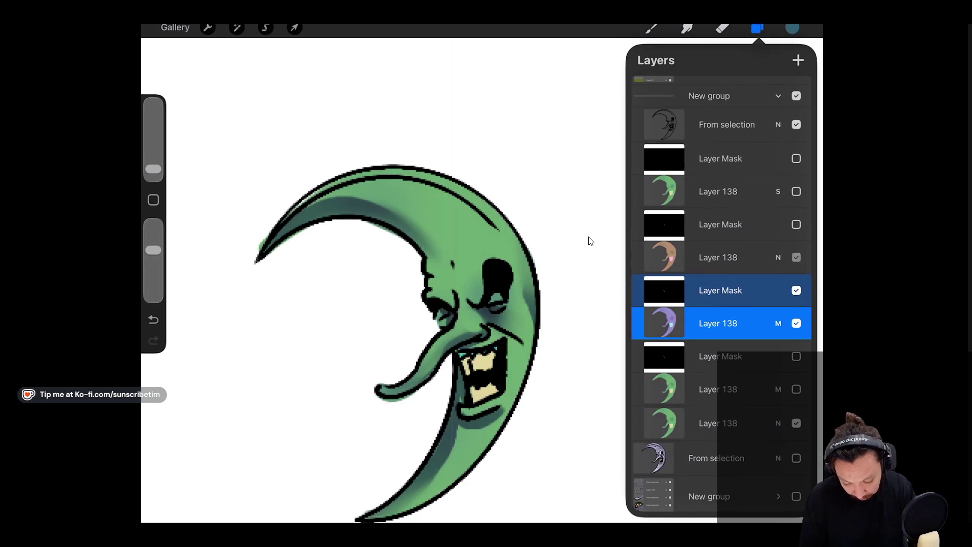
pyautogui.click(778, 258)
pyautogui.click(650, 439)
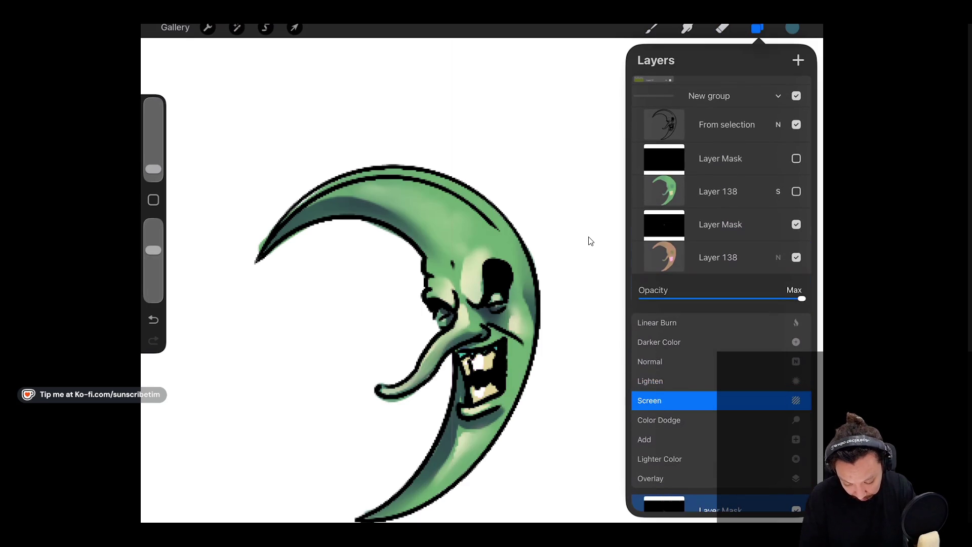
pyautogui.click(779, 257)
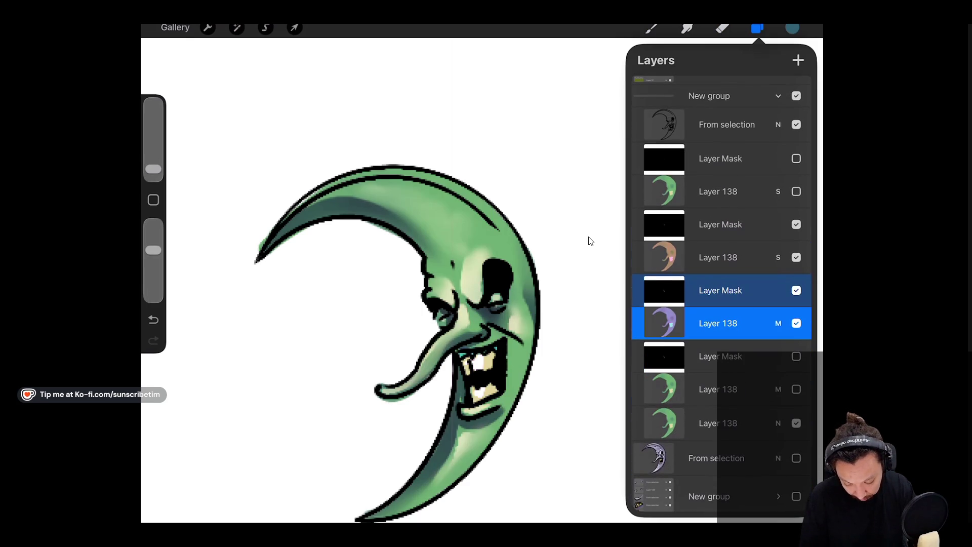
pyautogui.scroll(-2, 400, 325)
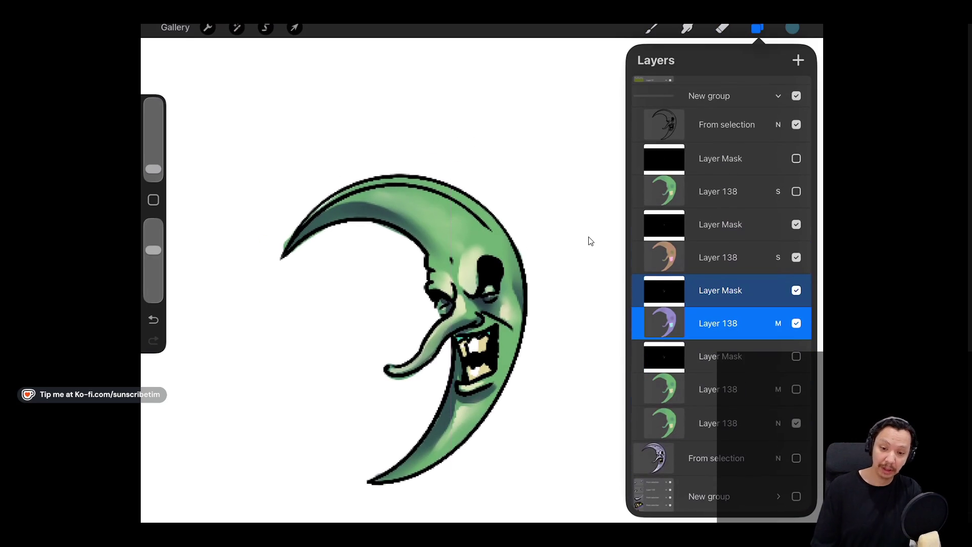
pyautogui.click(590, 241)
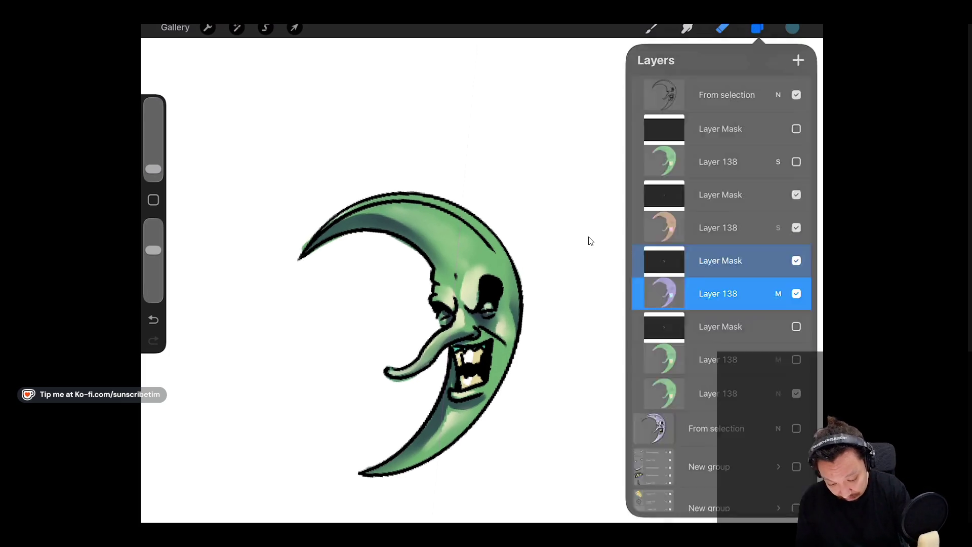
pyautogui.press('b')
pyautogui.press('l')
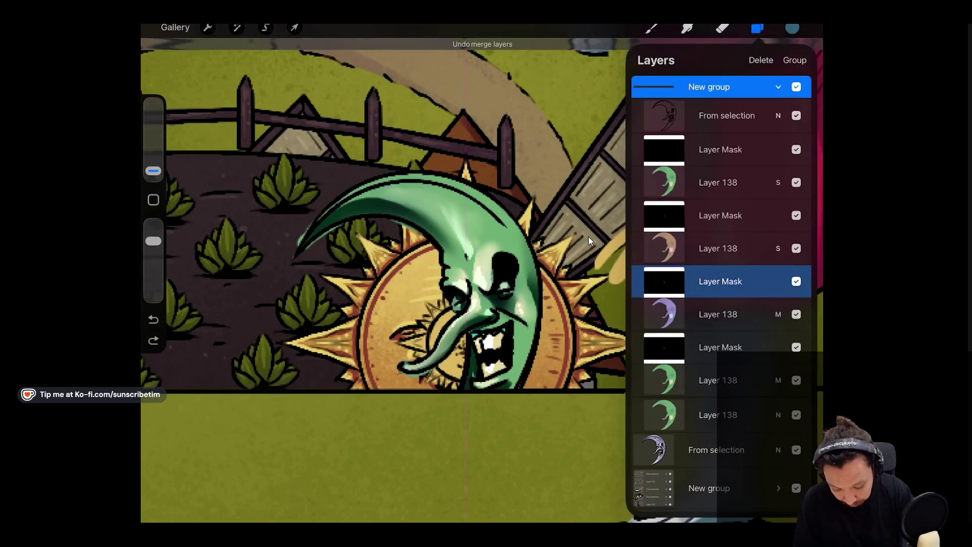
# Merge the moon's mask, Multiply and Screen layers into one Layer 138 and view it alone.
pyautogui.scroll(-1, 721, 268)
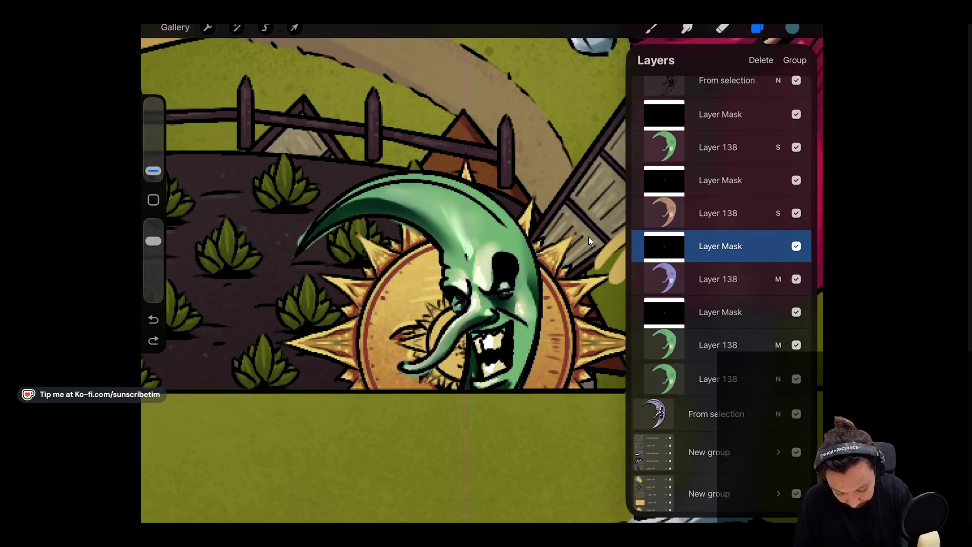
pyautogui.moveTo(719, 344); pyautogui.dragTo(699, 342)
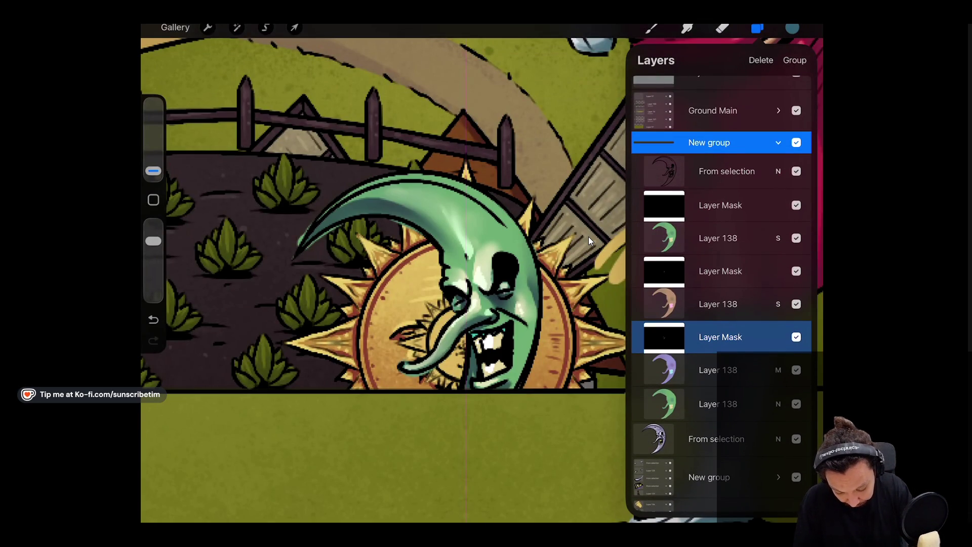
pyautogui.moveTo(718, 238)
pyautogui.mouseDown()
pyautogui.moveTo(718, 256)
pyautogui.moveTo(718, 206)
pyautogui.mouseUp()
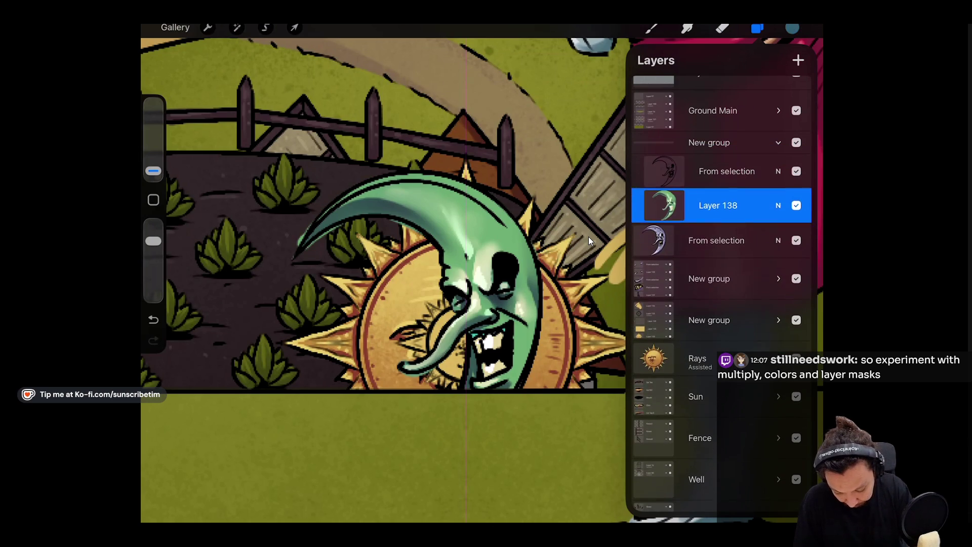
pyautogui.click(797, 206)
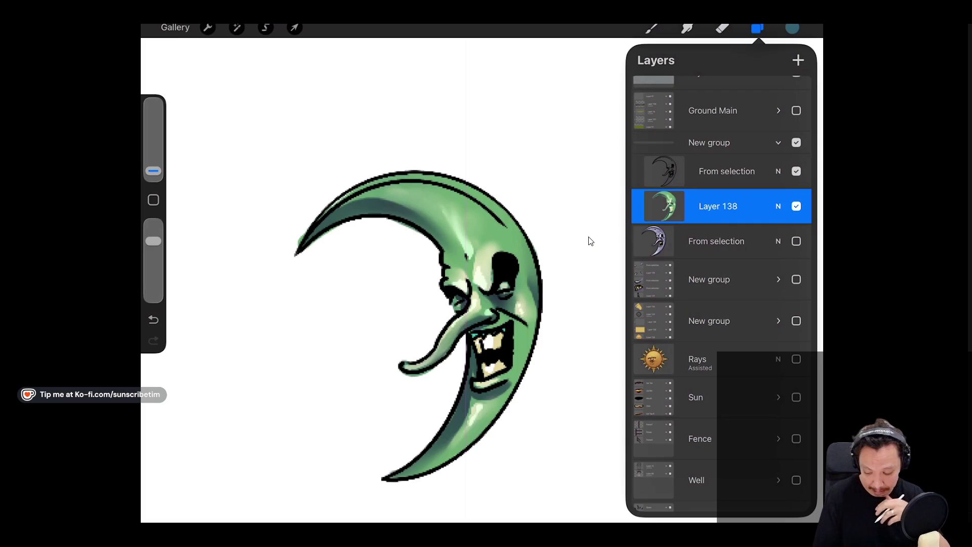
# Shrink the green moon to about half size, hide its New group, and show the grey From selection moon.
pyautogui.hotkey('ctrl', 'z')
pyautogui.hotkey('ctrl', 'z')
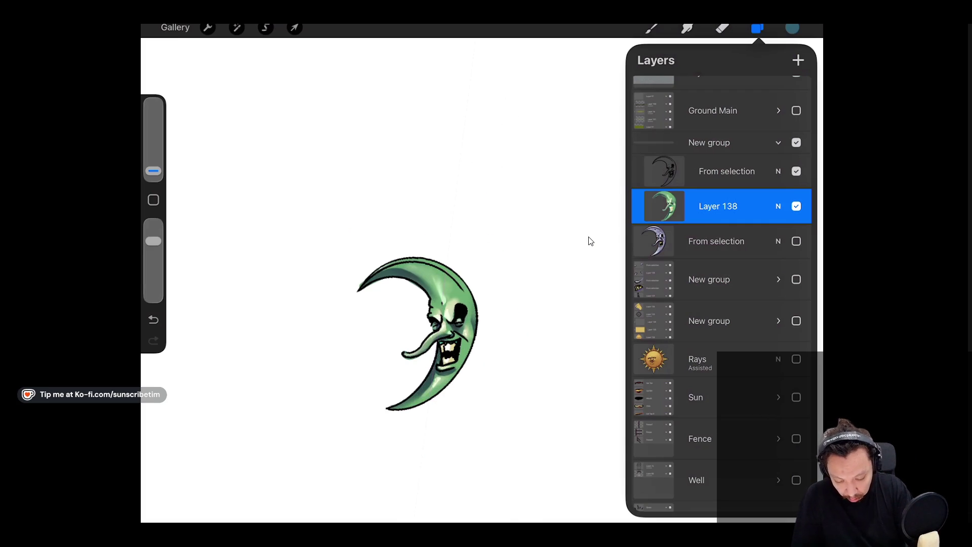
pyautogui.click(709, 142)
pyautogui.click(778, 142)
pyautogui.click(796, 152)
pyautogui.click(797, 190)
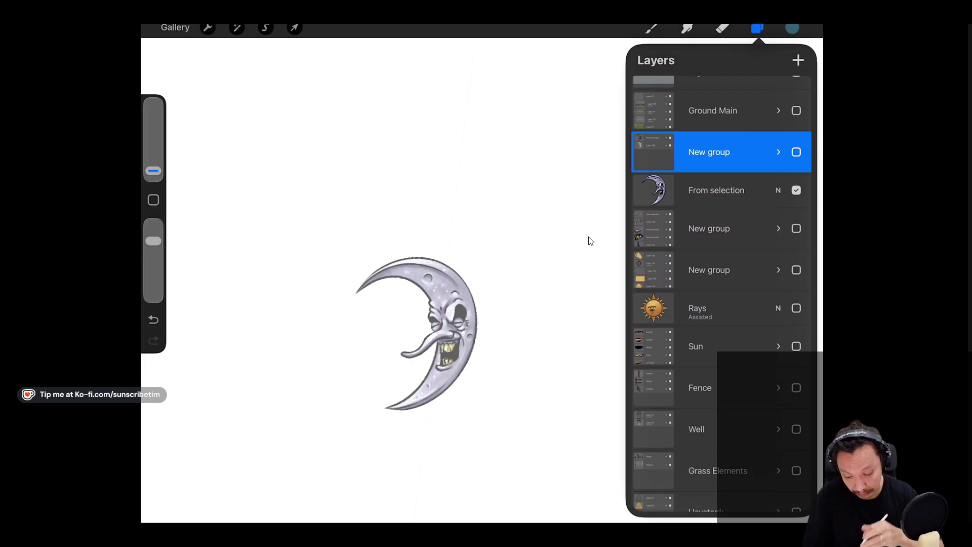
# Raise the grey From selection moon's opacity to maximum.
pyautogui.click(779, 190)
pyautogui.moveTo(738, 232); pyautogui.dragTo(803, 232)
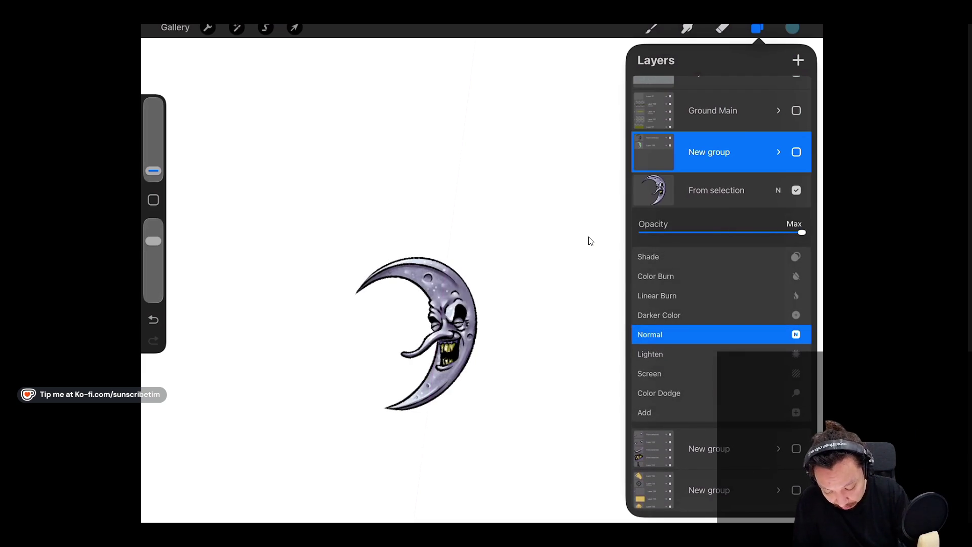
pyautogui.click(778, 190)
pyautogui.scroll(-2, 591, 241)
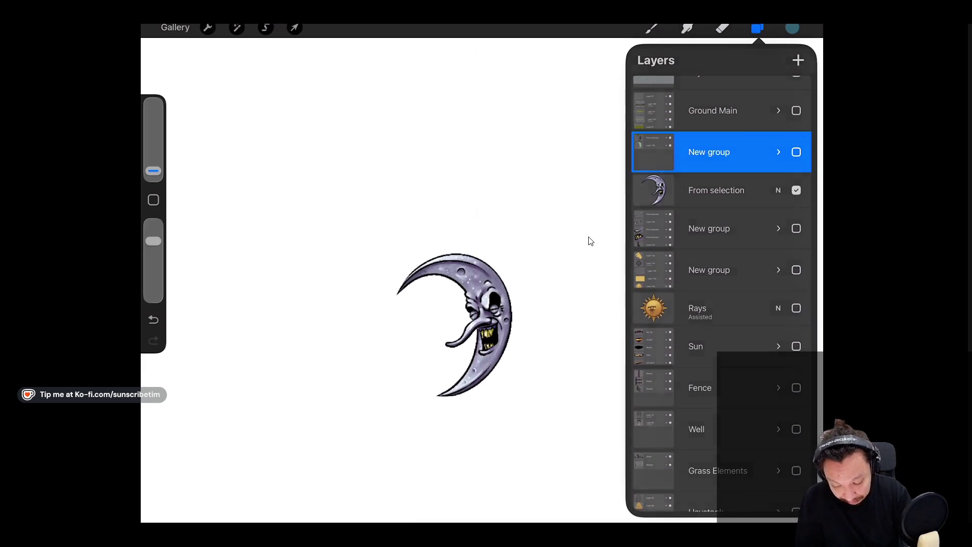
pyautogui.press('b')
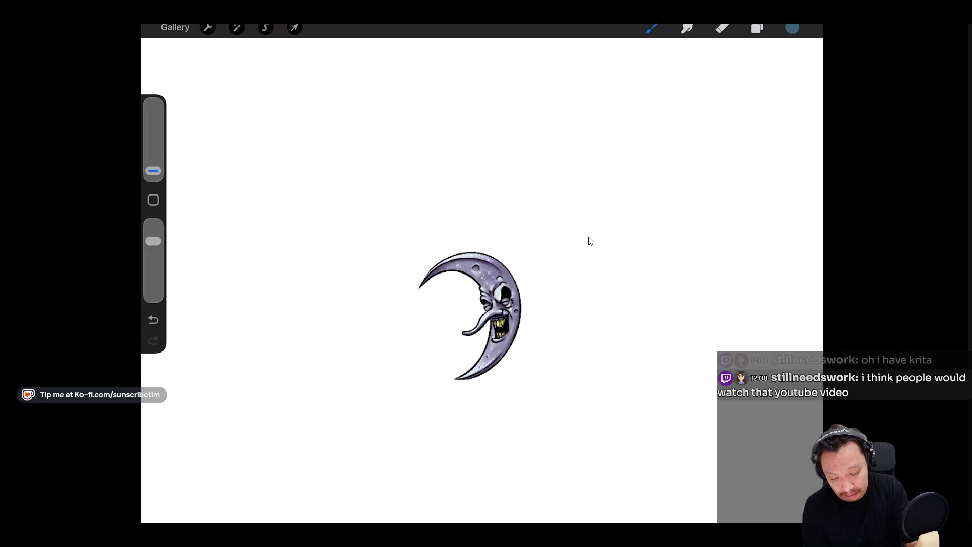
pyautogui.press('l')
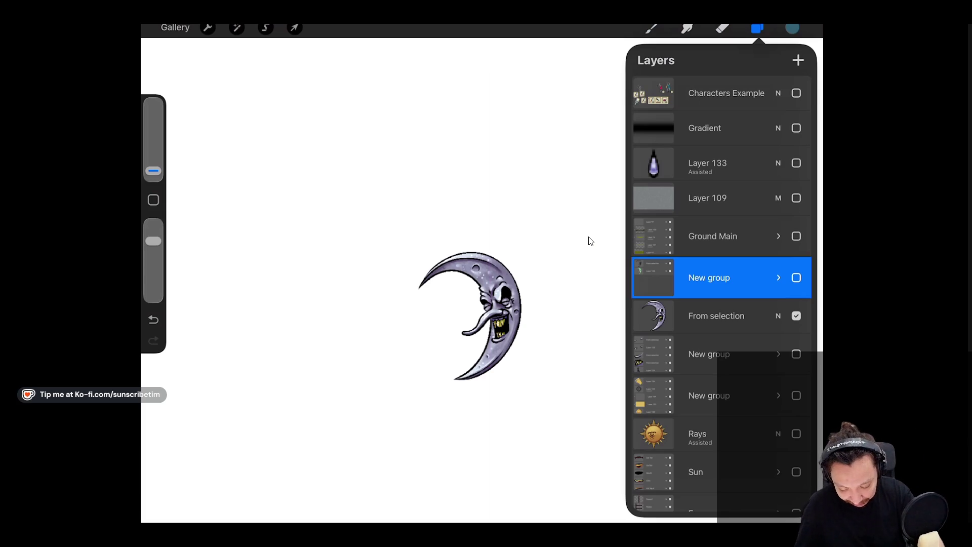
# Make every layer visible again to reveal the full village scene with the smaller green moon.
pyautogui.hotkey('ctrl', 'z')
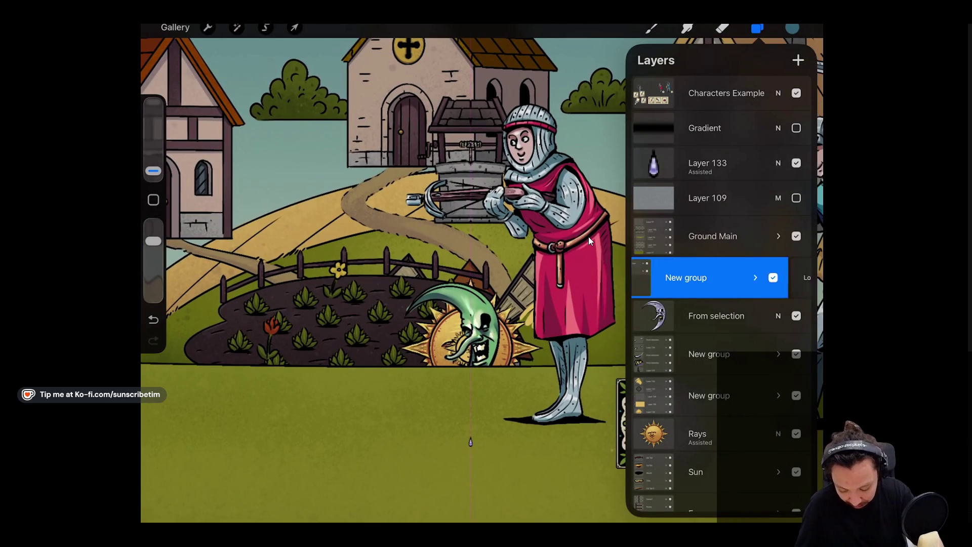
pyautogui.hotkey('ctrl', 'z')
pyautogui.scroll(-5, 589, 241)
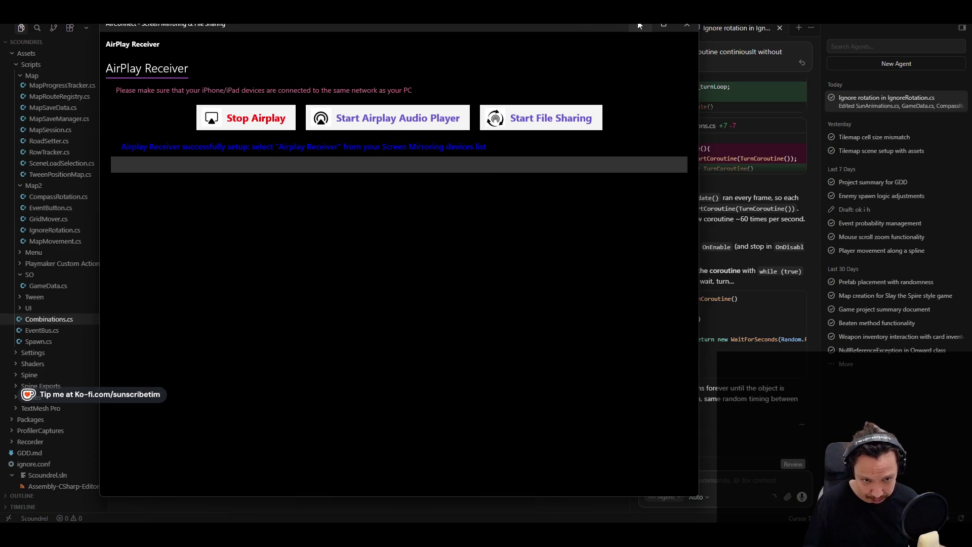
# Leave the iPad mirror and save Combinations.cs in Cursor.
pyautogui.click(749, 120)
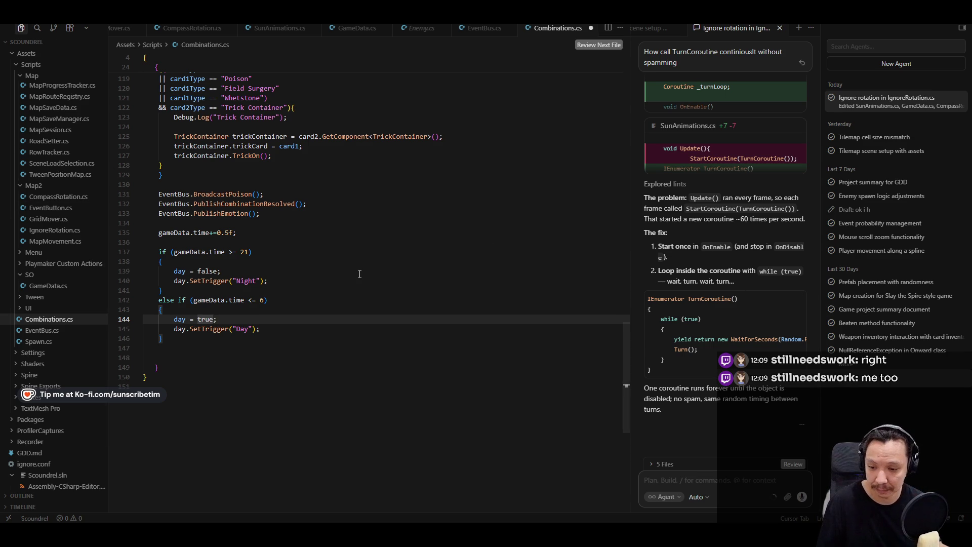
pyautogui.click(334, 307)
pyautogui.hotkey('ctrl', 's')
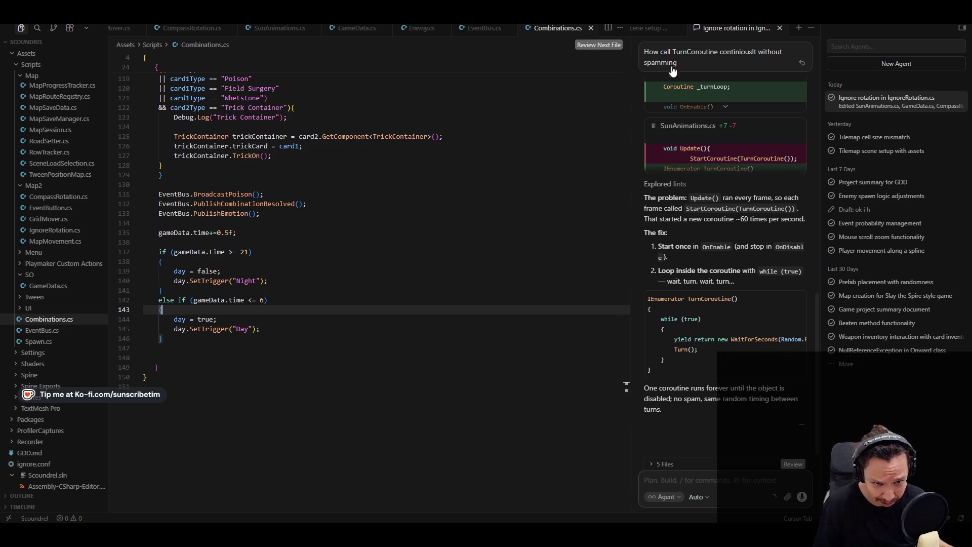
# Close the extra agent chats, such as Tilemap scene setup and Enemy spawn logic, then switch to Unity.
pyautogui.click(652, 29)
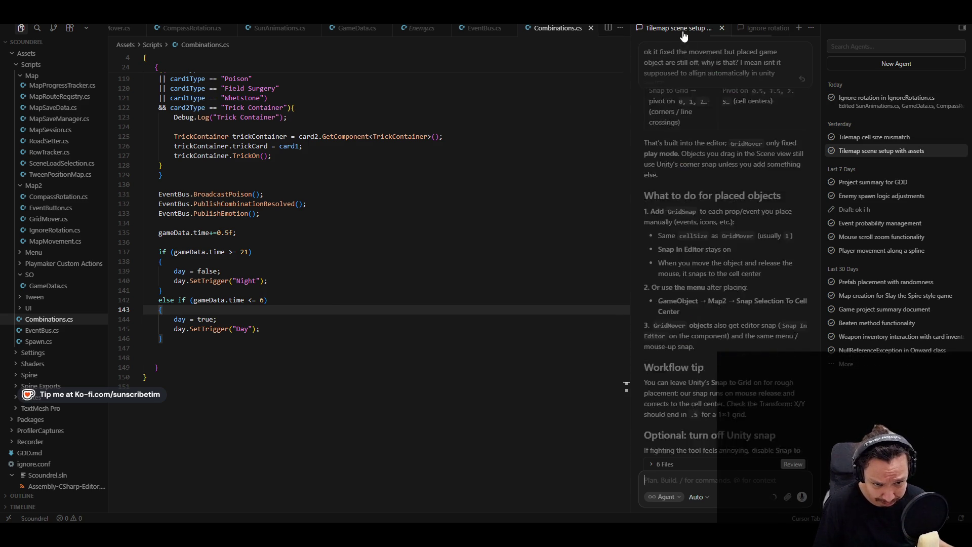
pyautogui.click(724, 29)
pyautogui.click(723, 29)
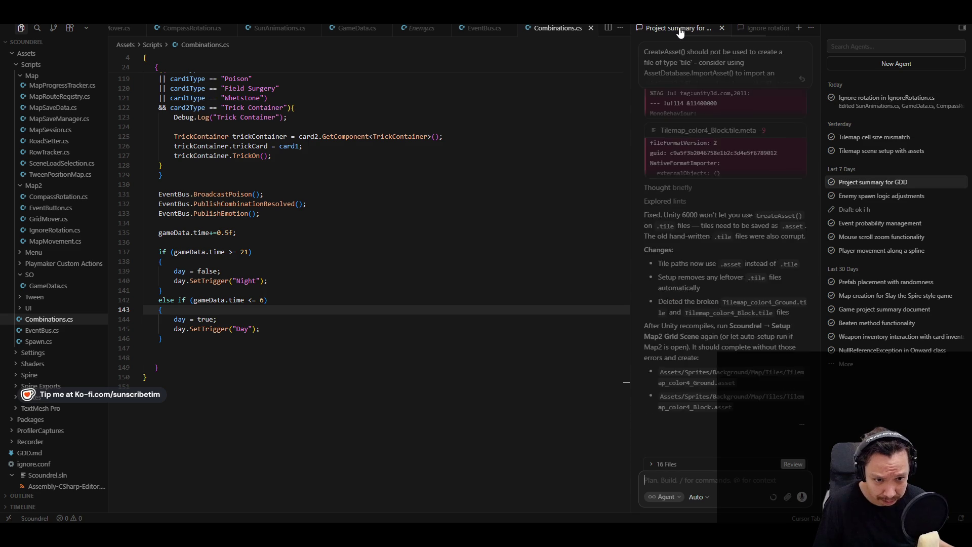
pyautogui.click(723, 28)
pyautogui.click(722, 28)
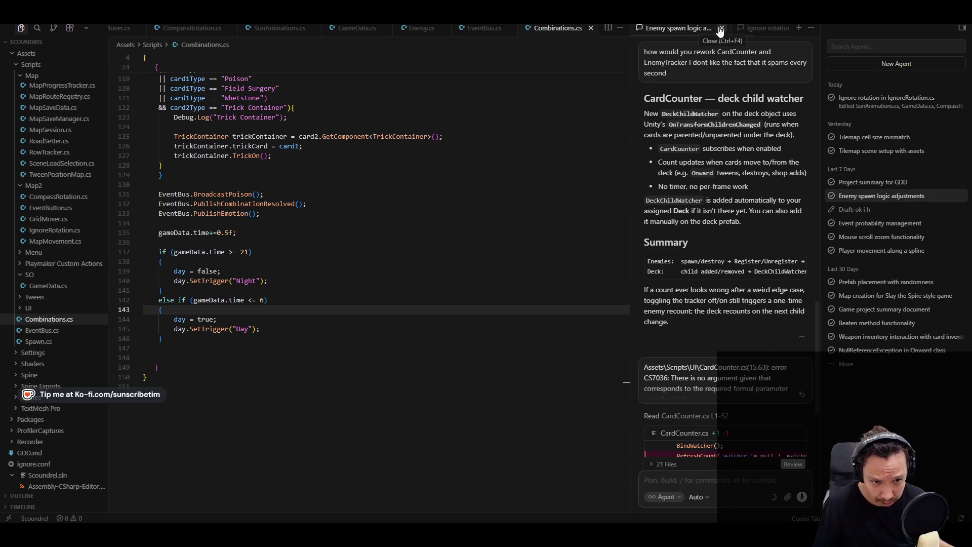
pyautogui.click(723, 29)
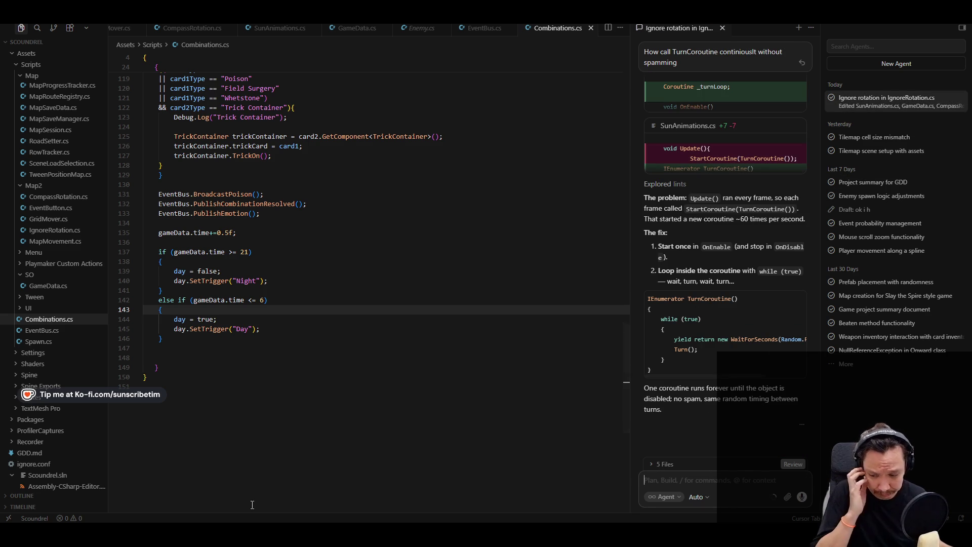
pyautogui.press('super+Tab')
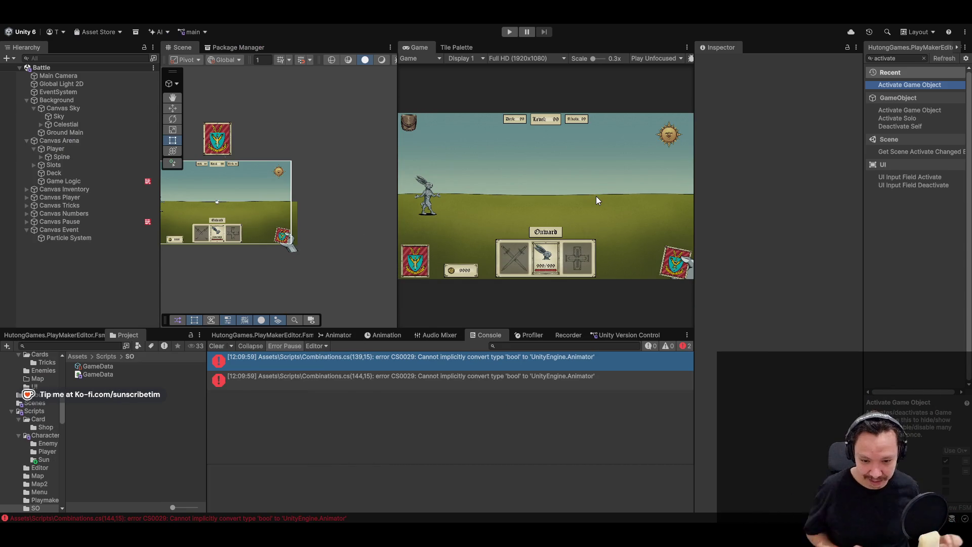
# Select the CS0029 bool-to-Animator error in Unity's Console and bring up Combinations.cs in Cursor.
pyautogui.click(496, 378)
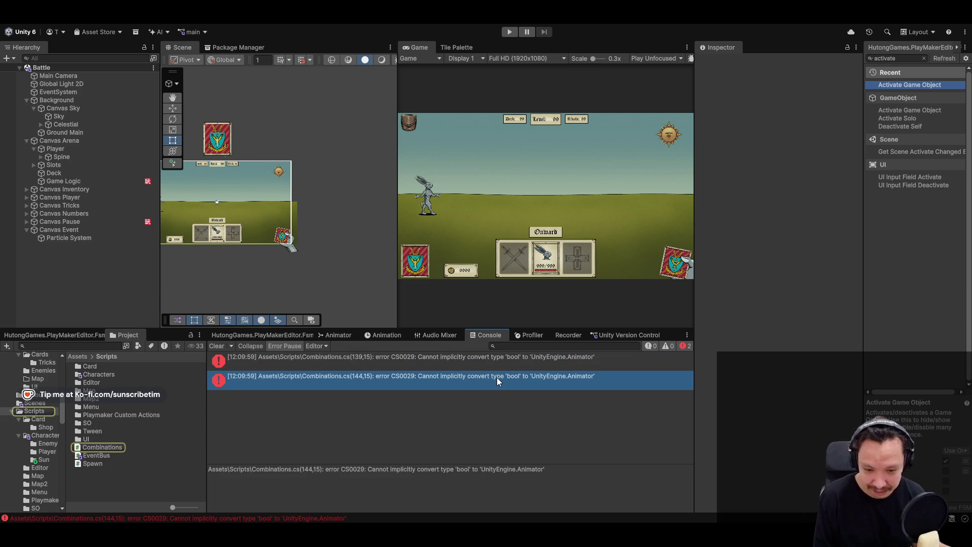
pyautogui.press('Up')
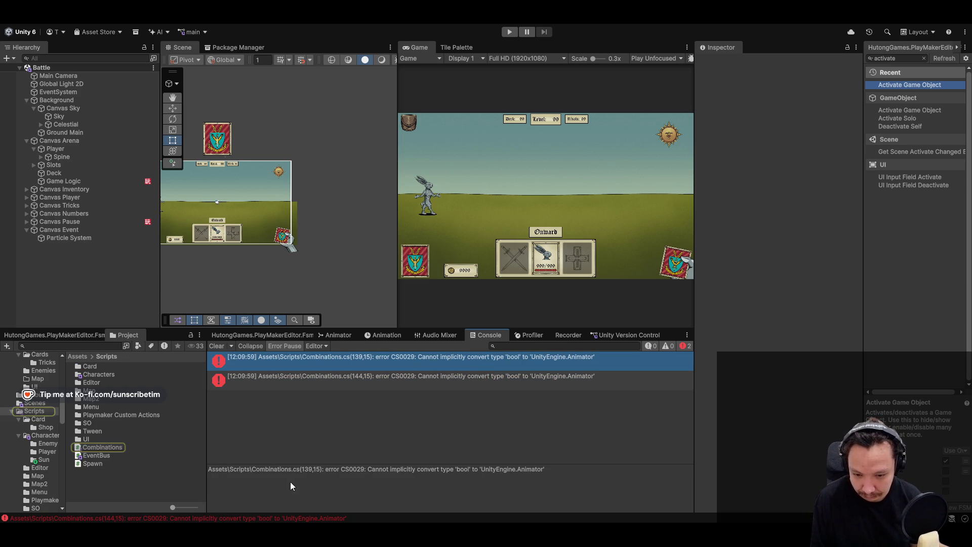
pyautogui.hotkey('alt', 'Tab')
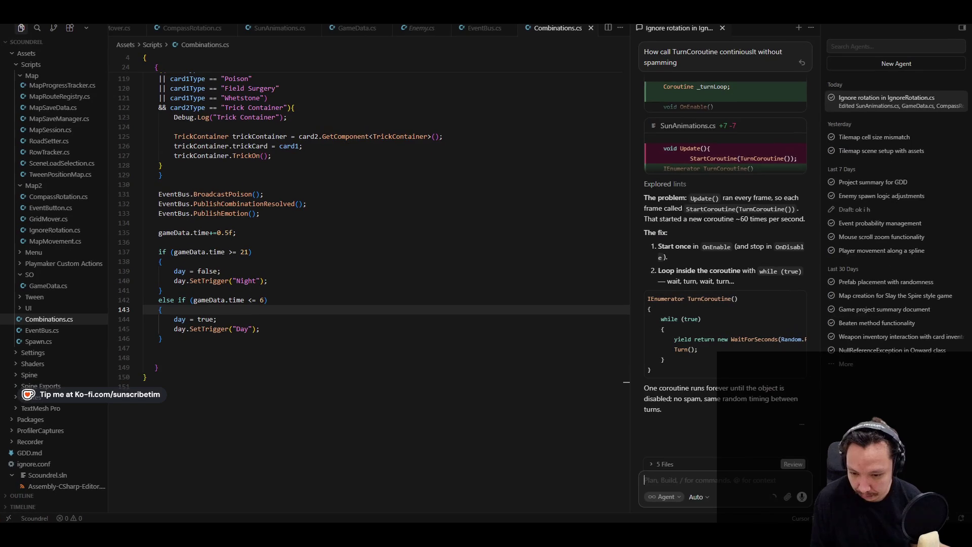
# Accept Cursor's suggested edits on the day = false and day = true lines.
pyautogui.click(254, 338)
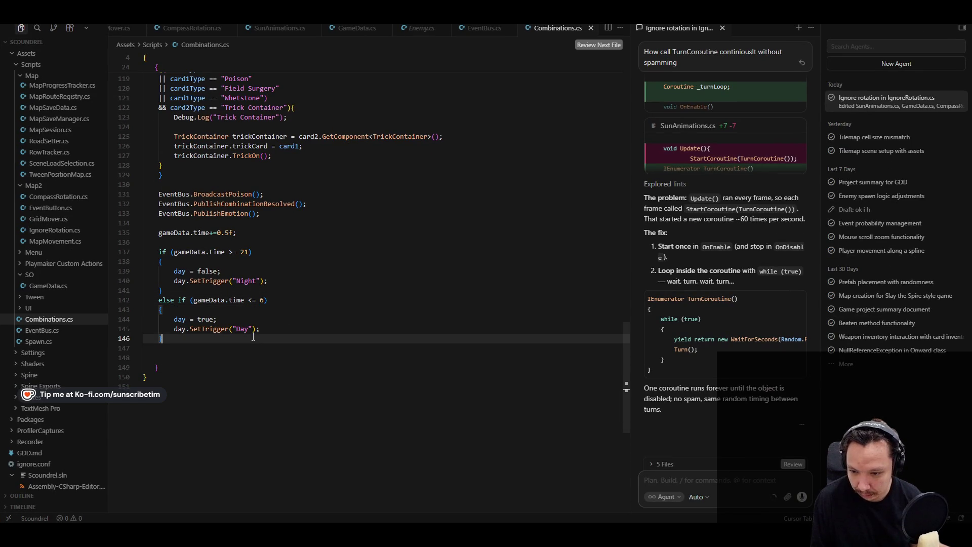
pyautogui.scroll(20, 254, 323)
pyautogui.click(256, 230)
pyautogui.click(242, 202)
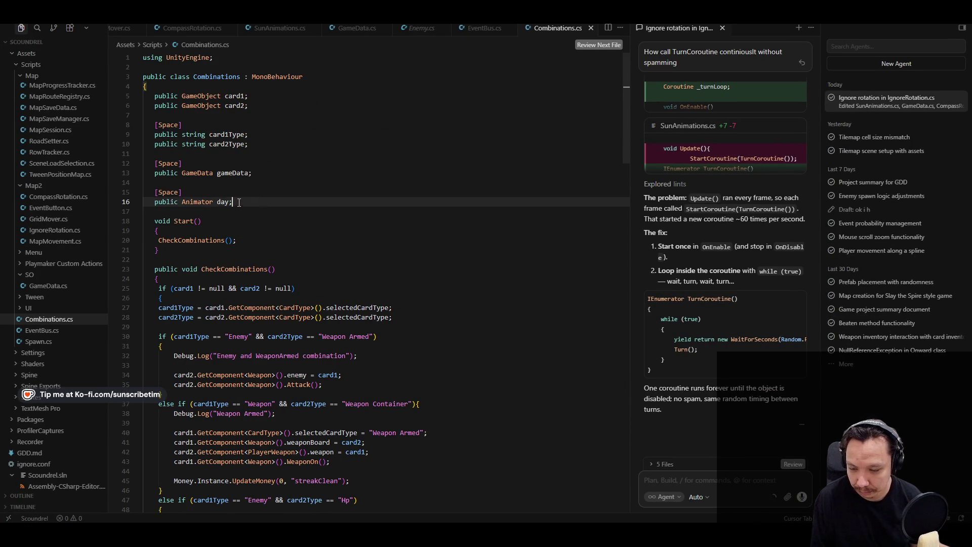
pyautogui.scroll(-20, 275, 325)
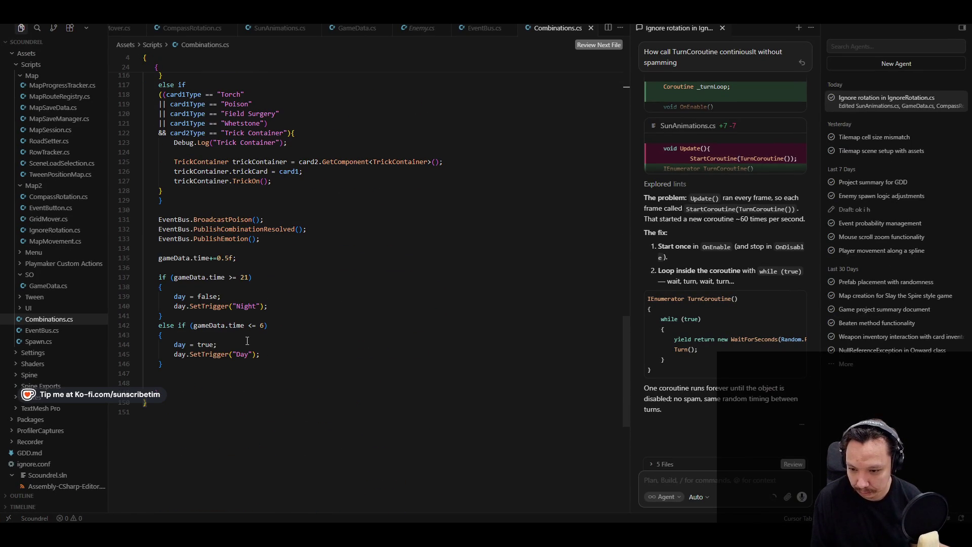
pyautogui.click(278, 299)
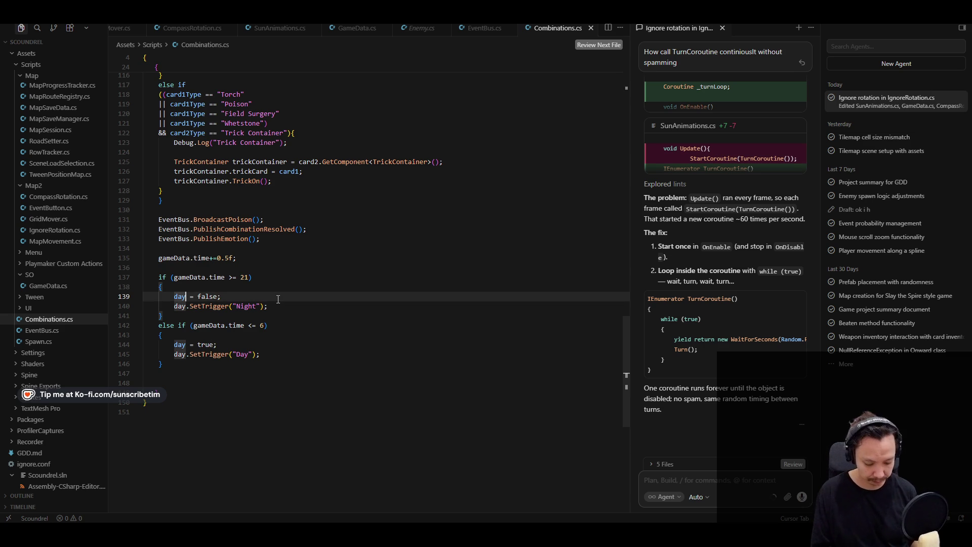
pyautogui.write('Check')
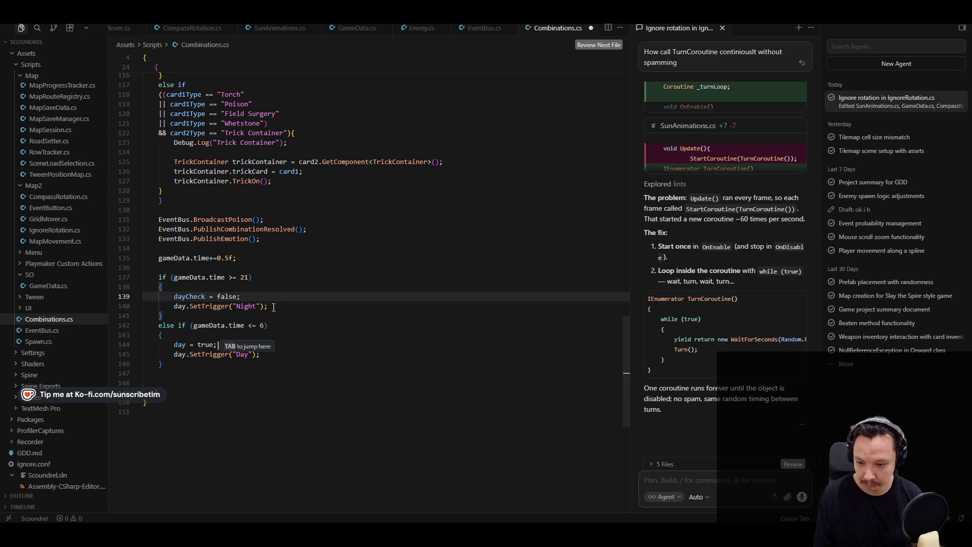
pyautogui.press('Tab')
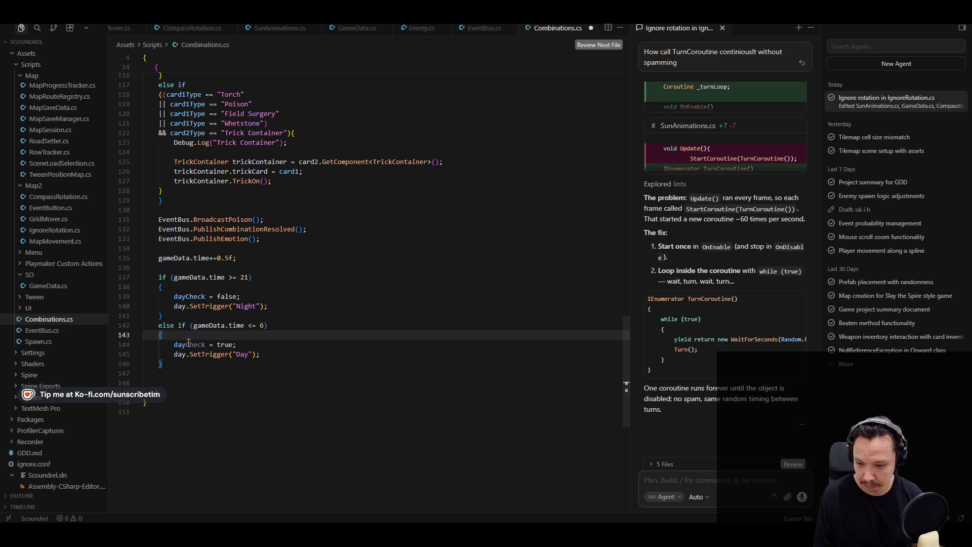
pyautogui.press('Tab')
pyautogui.press('Tab')
pyautogui.scroll(20, 218, 314)
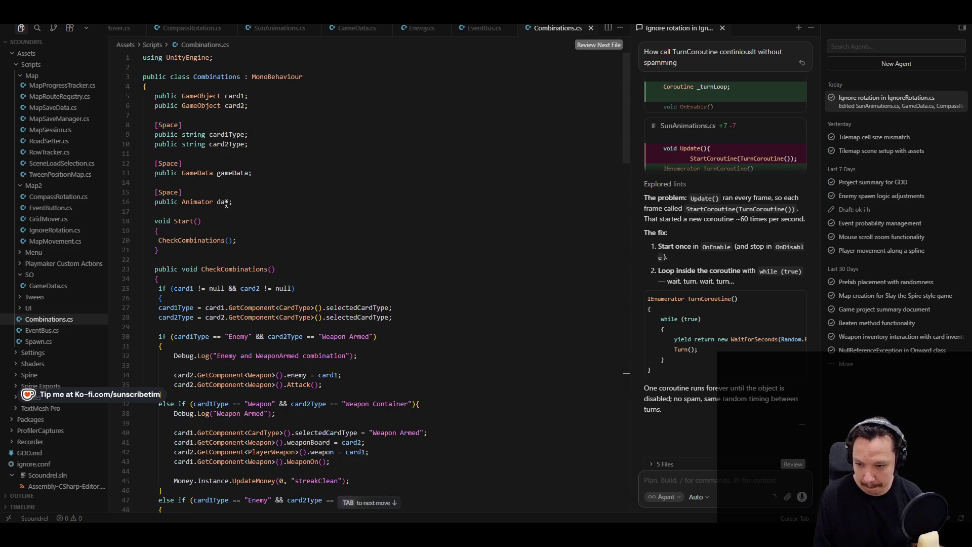
pyautogui.press('Tab')
# Rename the Animator field to dayAnimator and add 'public bool day;' below it.
pyautogui.scroll(6, 243, 205)
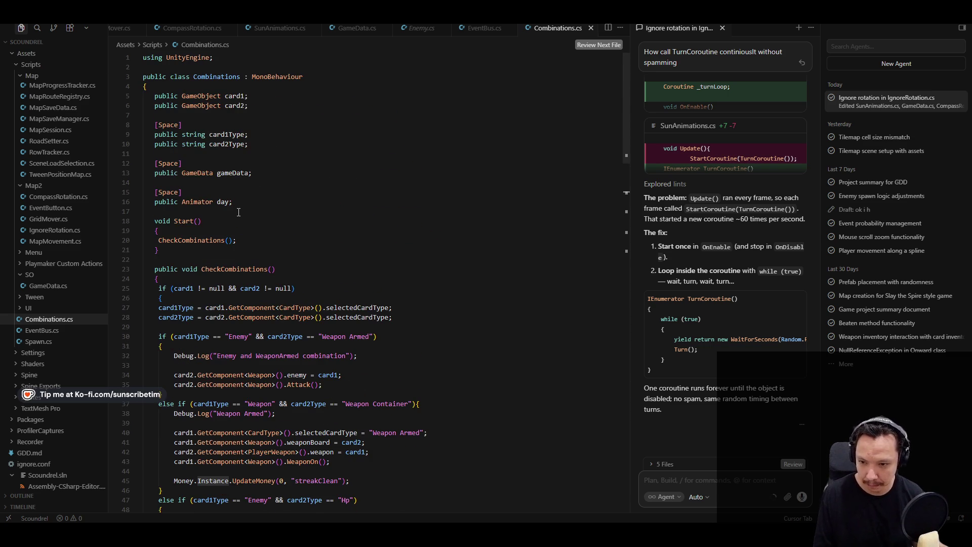
pyautogui.click(230, 201)
pyautogui.write('Animator')
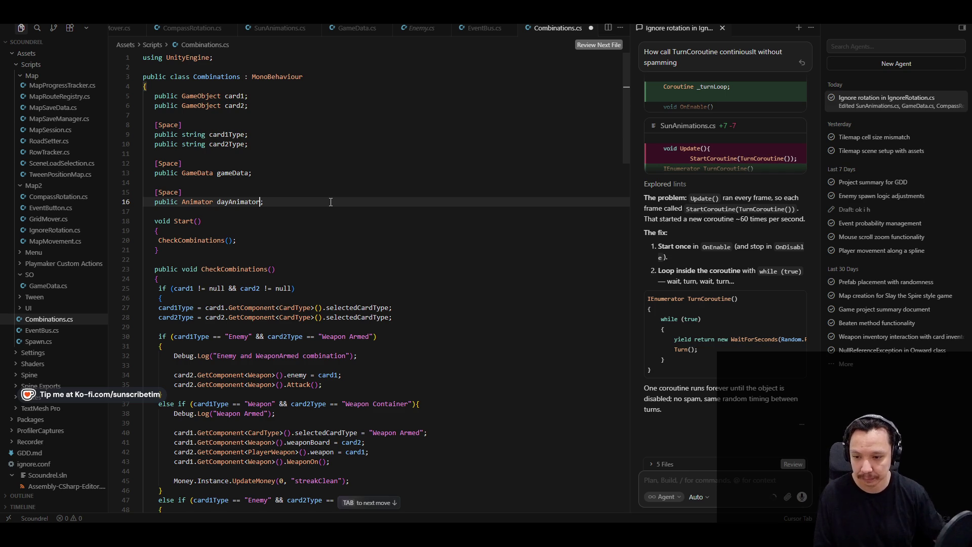
pyautogui.press('Return')
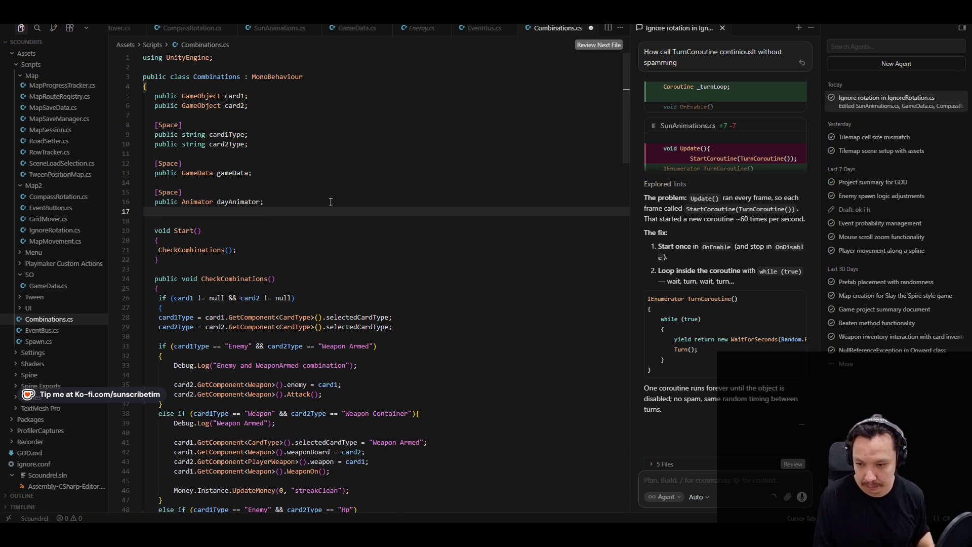
pyautogui.write('d')
pyautogui.press('BackSpace')
pyautogui.write('public bool day;')
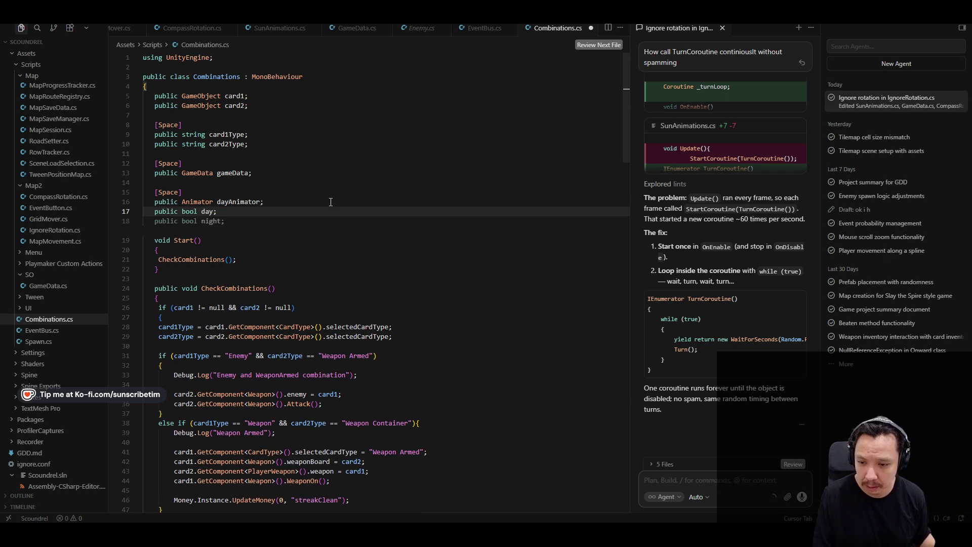
# Change the Night and Day SetTrigger calls to use dayAnimator.
pyautogui.scroll(-20, 367, 282)
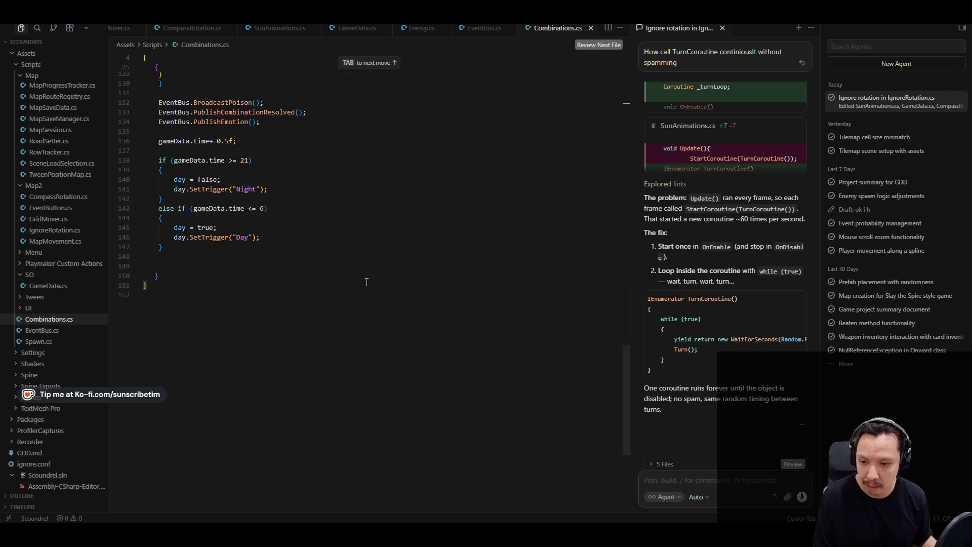
pyautogui.click(185, 240)
pyautogui.write('Animator')
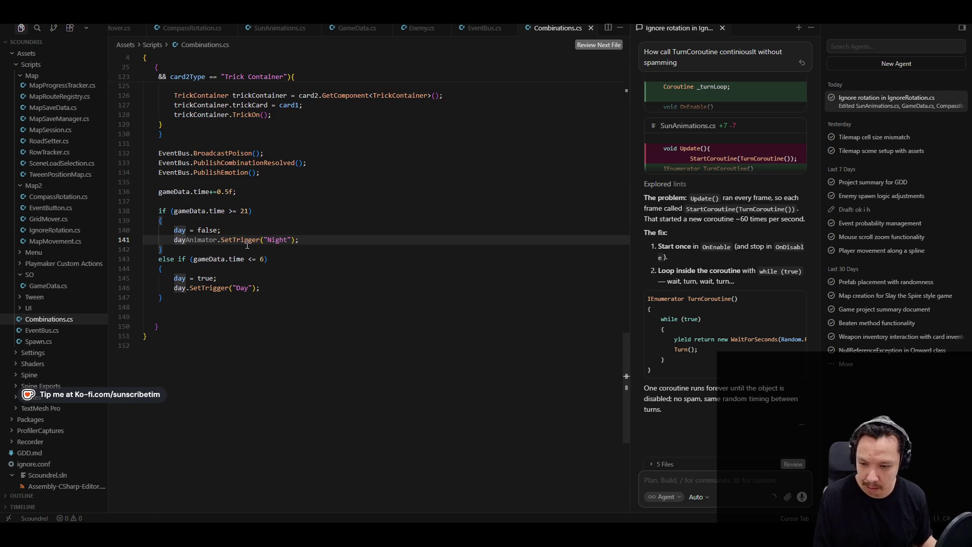
pyautogui.press('Tab')
pyautogui.press('Tab')
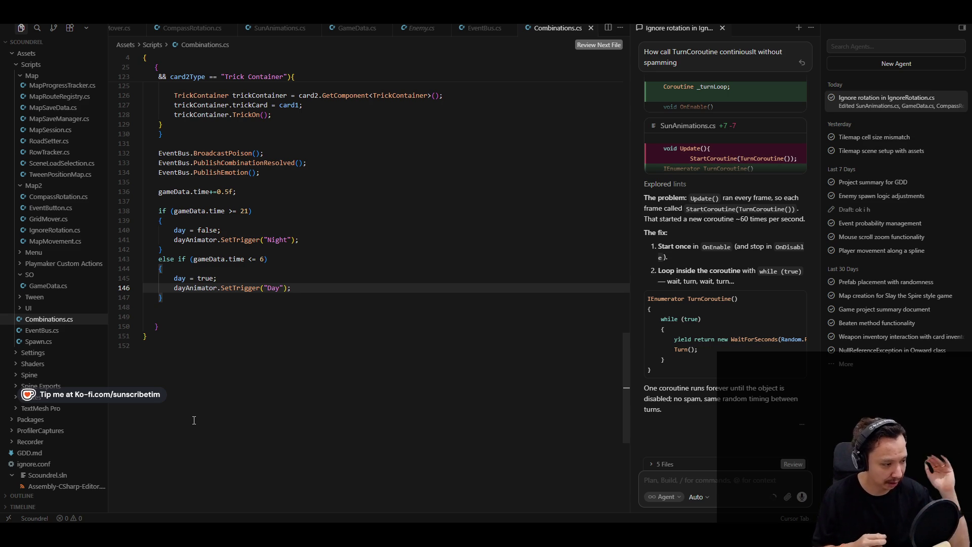
# Delete the trailing blank lines at the end of Combinations.cs.
pyautogui.click(152, 314)
pyautogui.press('BackSpace')
pyautogui.press('BackSpace')
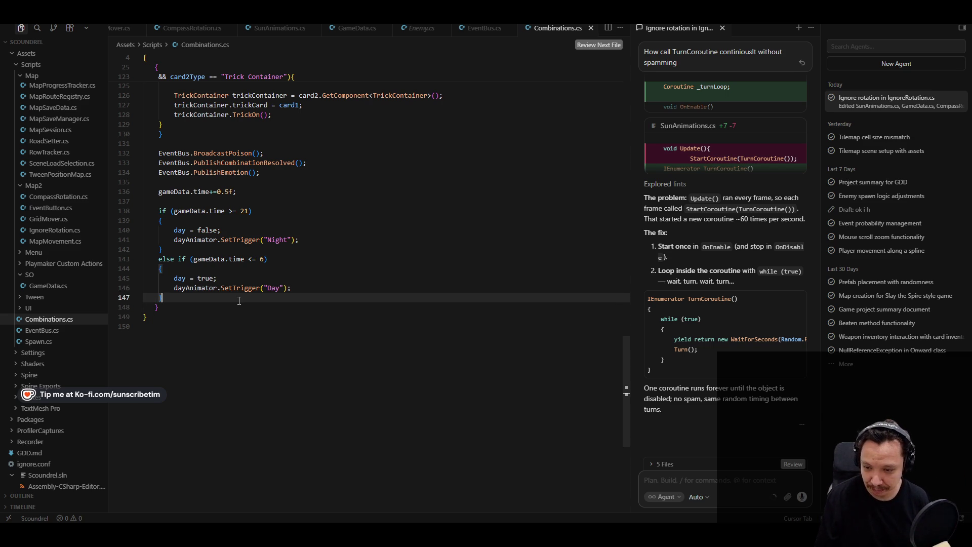
pyautogui.scroll(6, 238, 355)
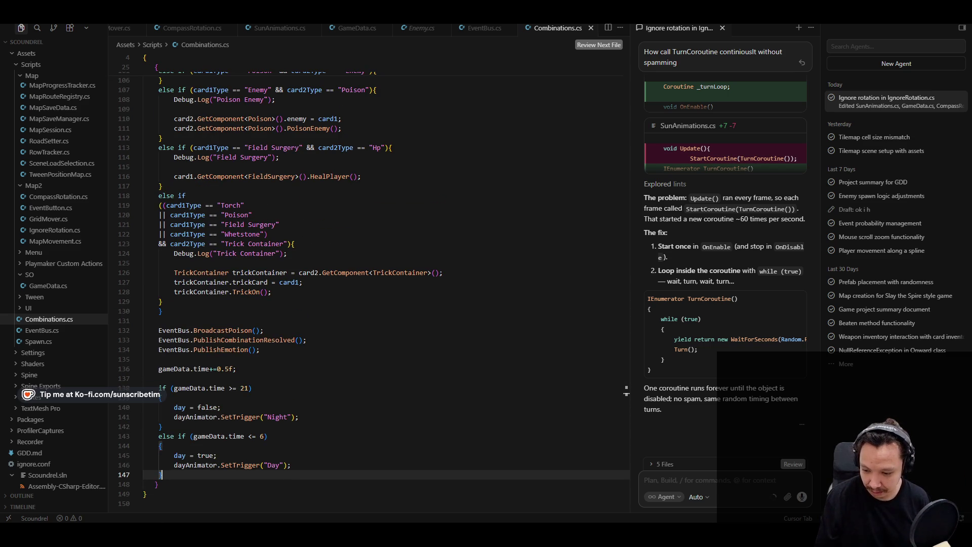
# Save the Moon animation project in Spine, then return to Combinations.cs.
pyautogui.hotkey('alt', 'Tab')
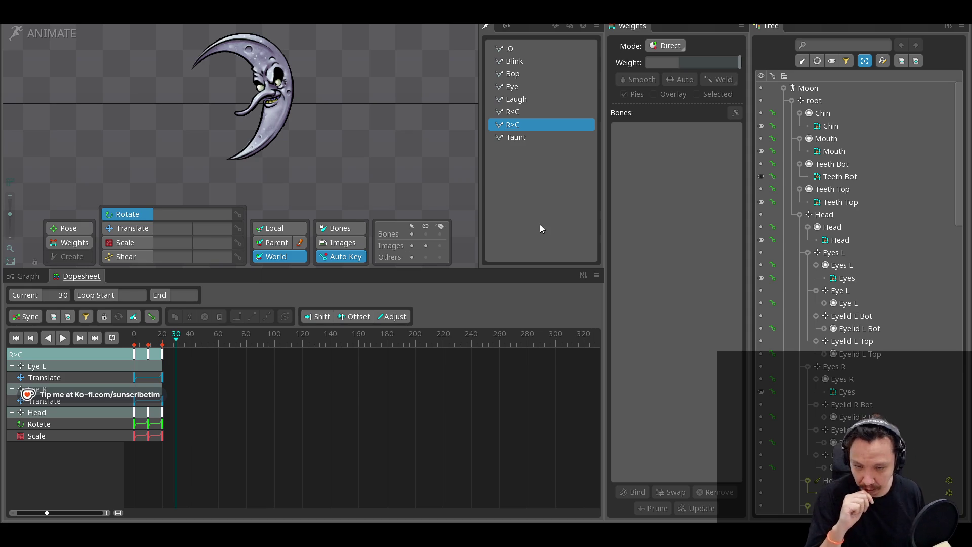
pyautogui.hotkey('ctrl', 's')
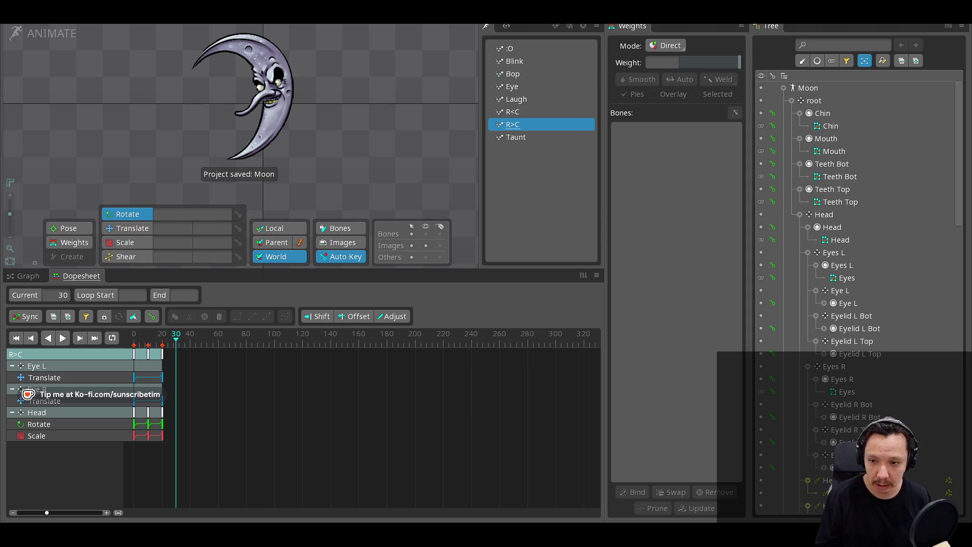
pyautogui.hotkey('alt', 'Tab')
pyautogui.scroll(-3, 274, 429)
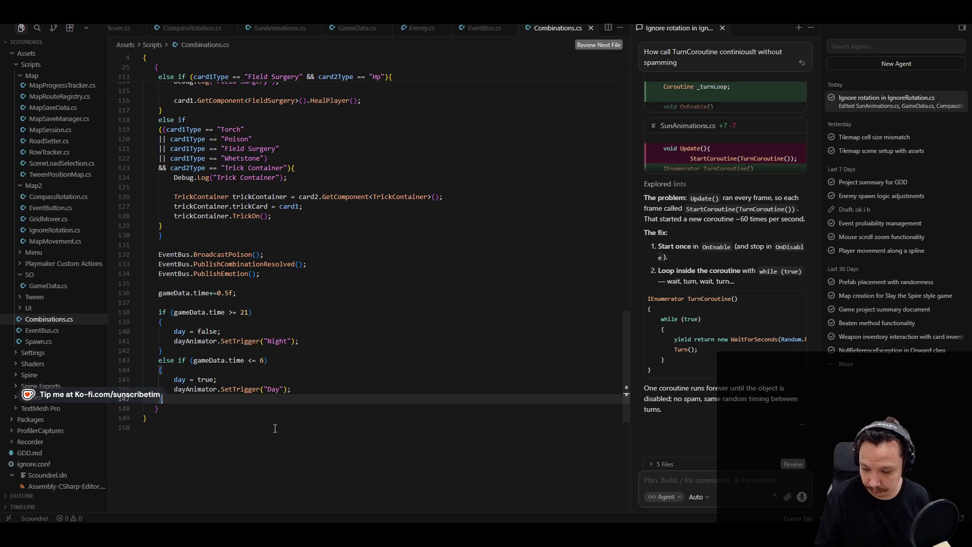
# Wrap the night branch's Night trigger code in an if (day == true) block.
pyautogui.click(281, 312)
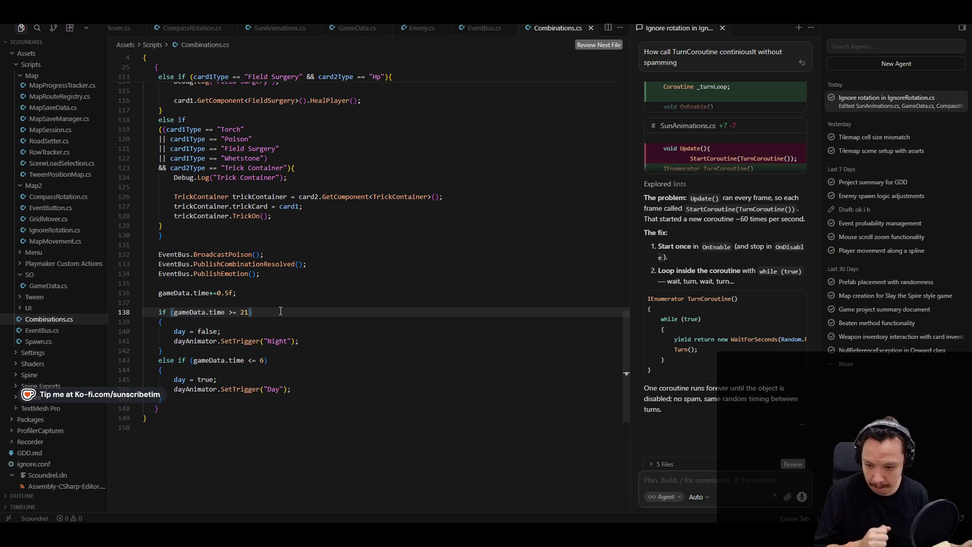
pyautogui.click(274, 324)
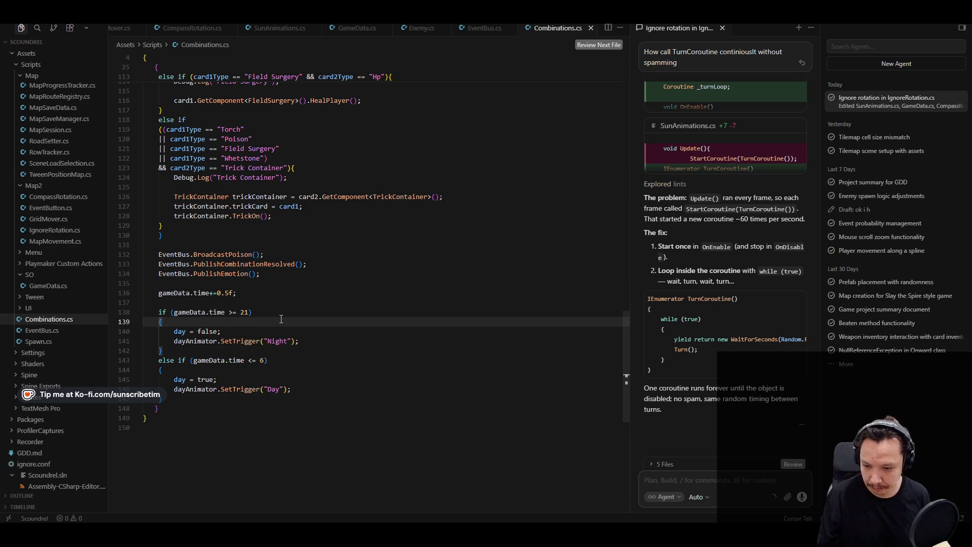
pyautogui.press('Return')
pyautogui.write('if')
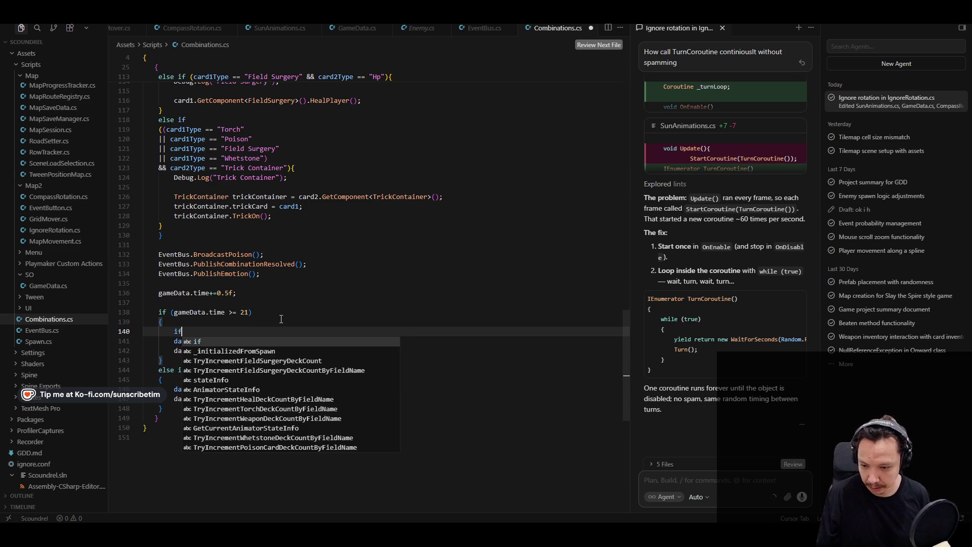
pyautogui.write(' *')
pyautogui.press('BackSpace')
pyautogui.write('(')
pyautogui.write('(day')
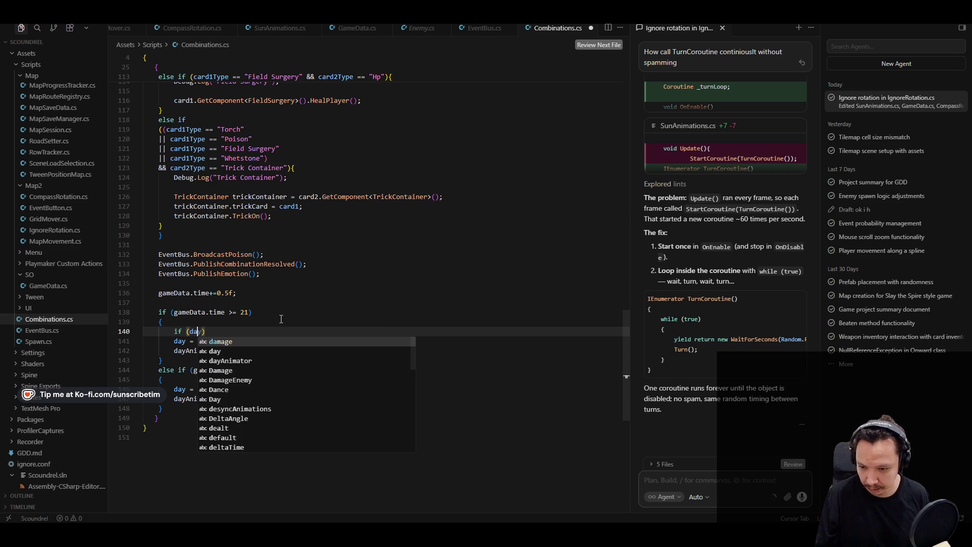
pyautogui.write(' == true')
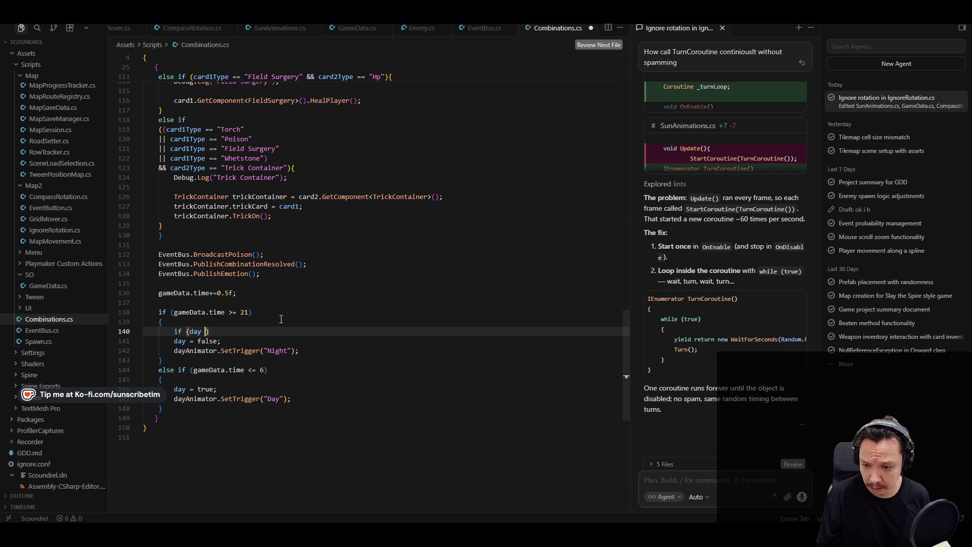
pyautogui.write(')')
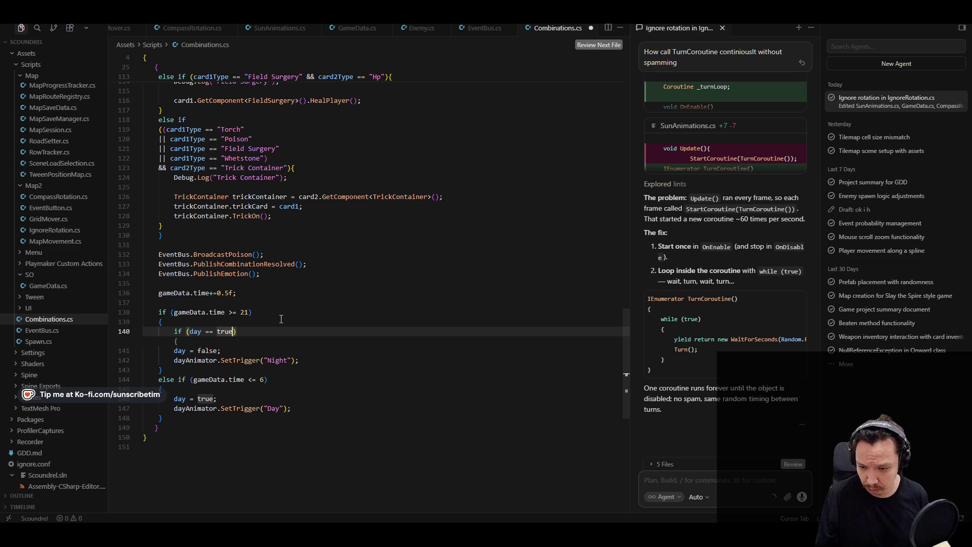
pyautogui.press('Tab')
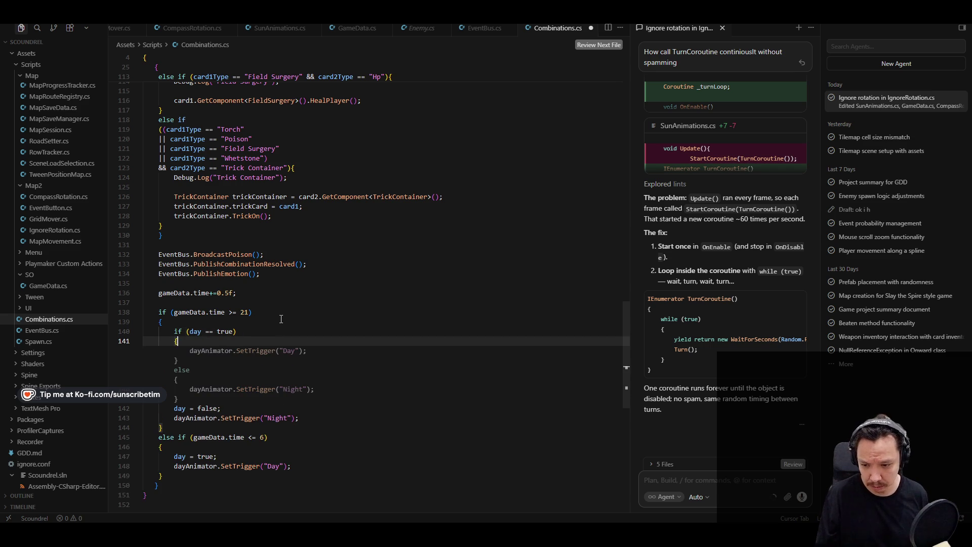
pyautogui.press('Escape')
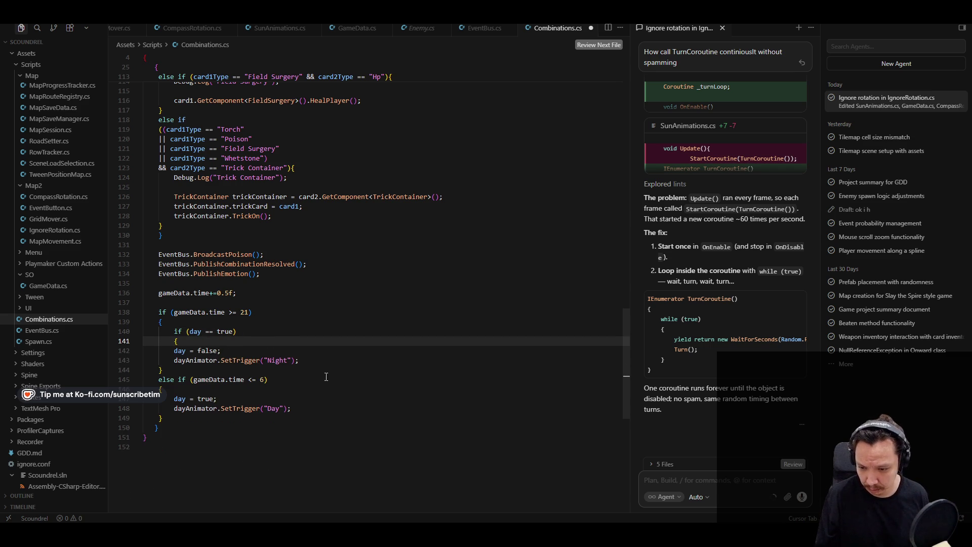
pyautogui.click(175, 350)
pyautogui.press('Tab')
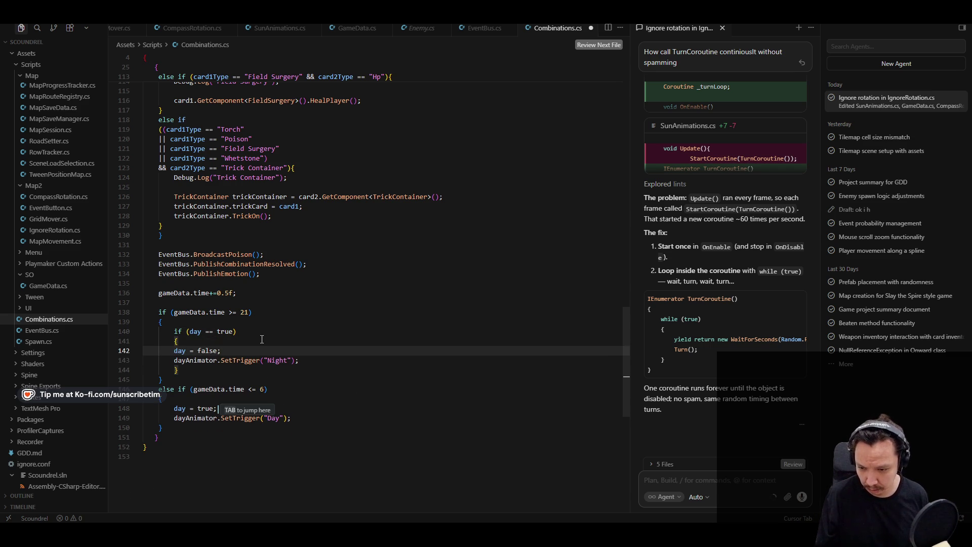
pyautogui.press('Tab')
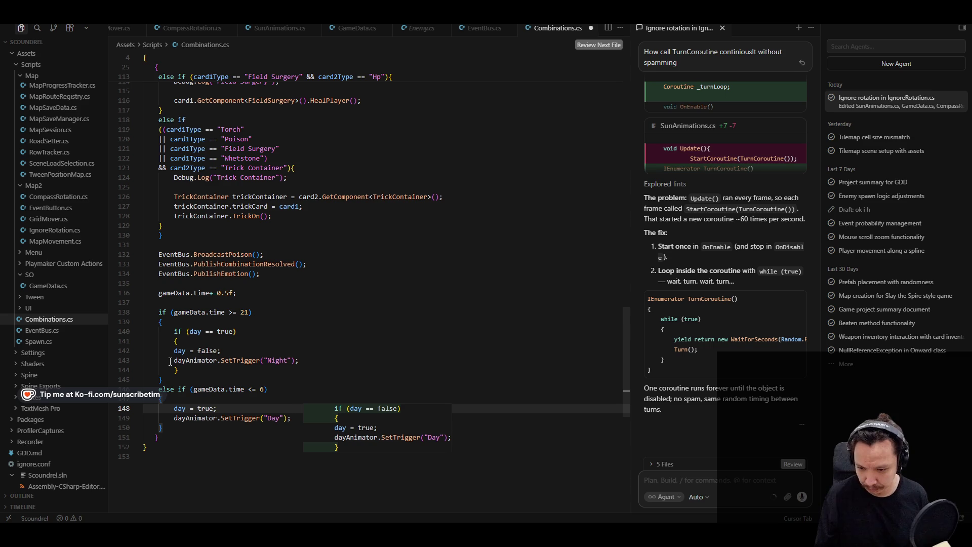
pyautogui.click(176, 357)
pyautogui.press('Tab')
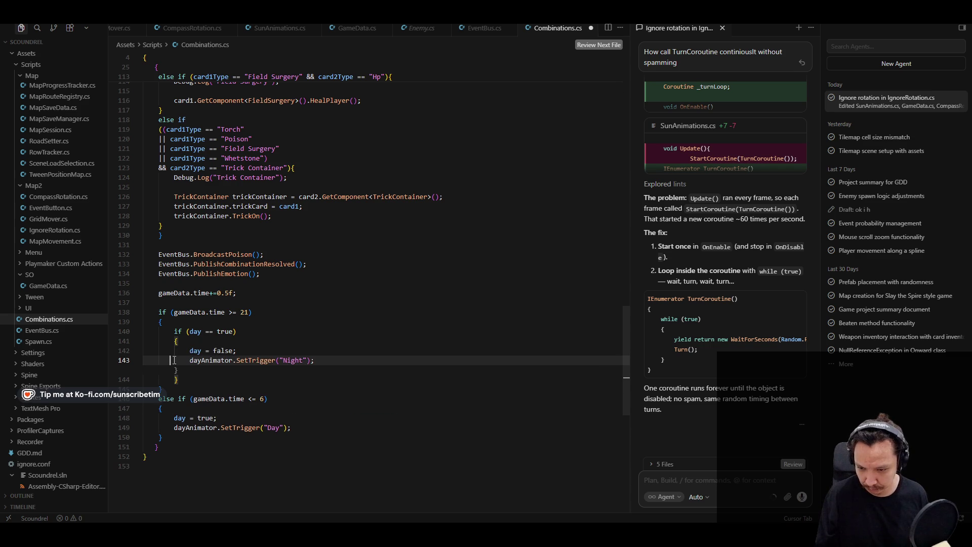
# Wrap the day branch's trigger code in an if (day == false) block.
pyautogui.click(187, 434)
pyautogui.click(248, 419)
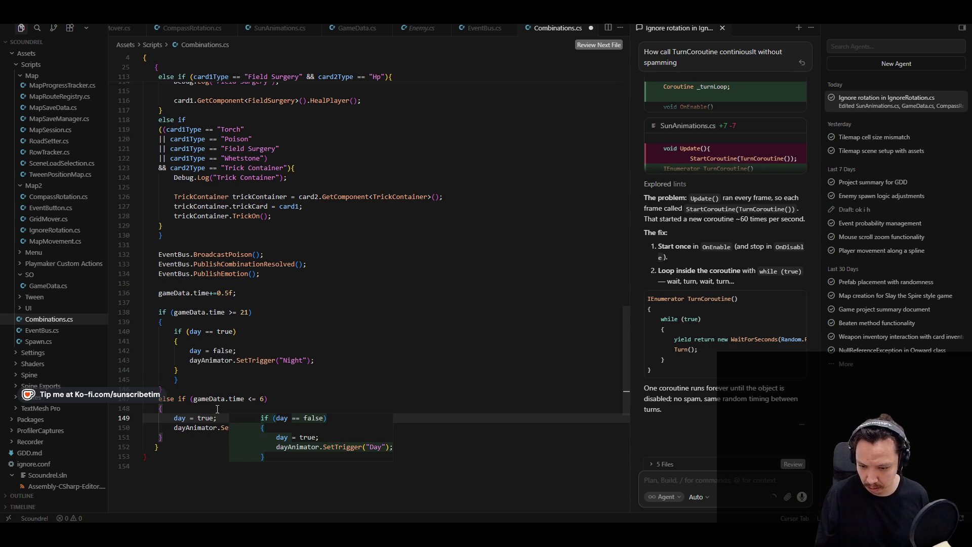
pyautogui.press('Tab')
# Remove the leftover duplicate Day trigger line and check the day branch's braces.
pyautogui.scroll(-1, 251, 468)
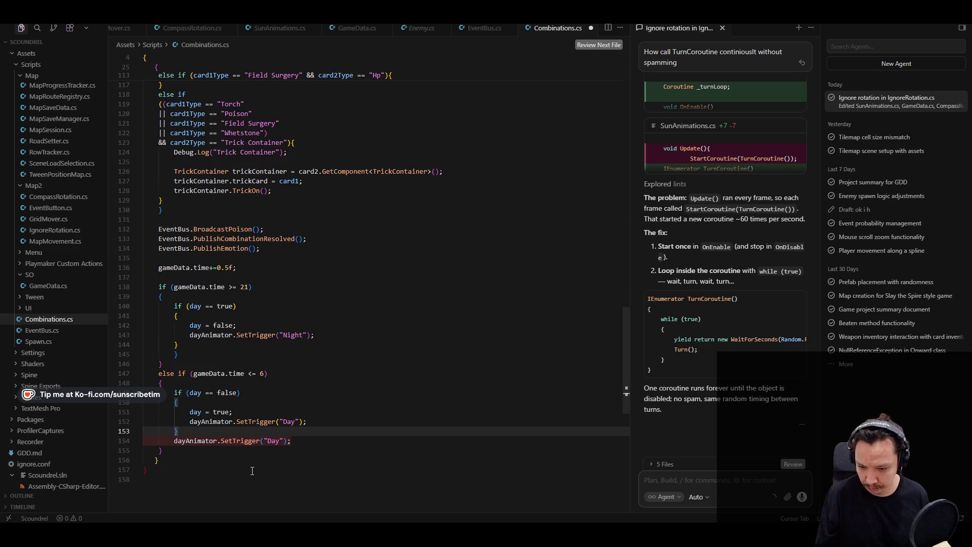
pyautogui.press('Tab')
pyautogui.click(192, 458)
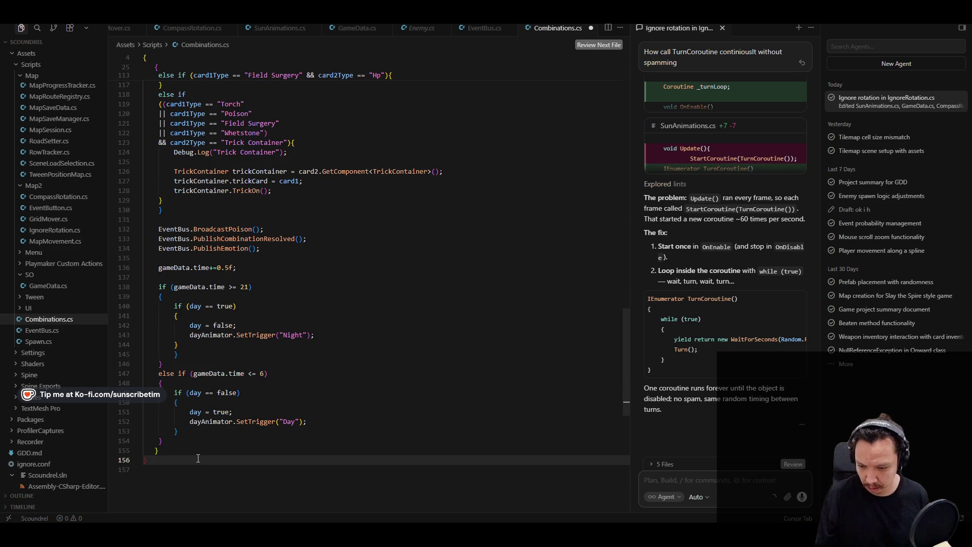
pyautogui.press('BackSpace')
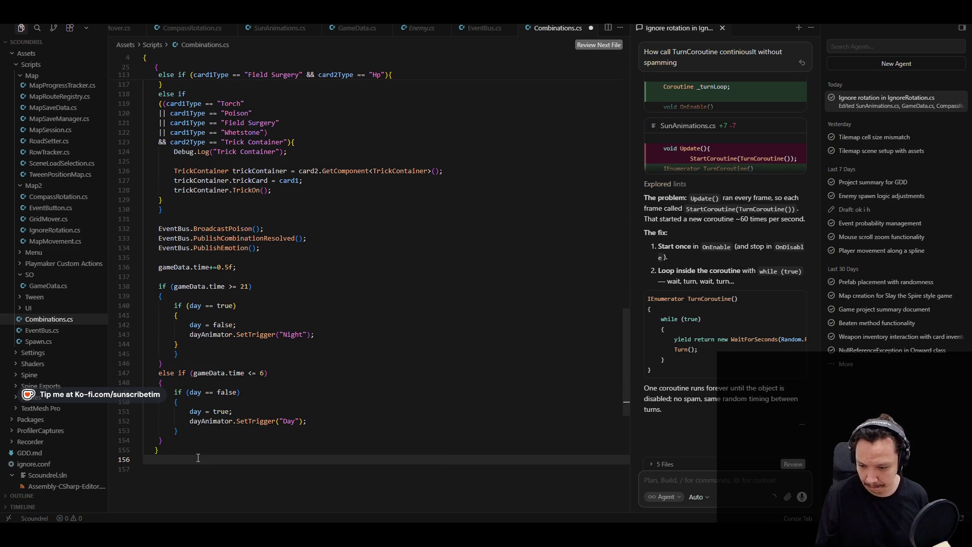
pyautogui.hotkey('ctrl', 'z')
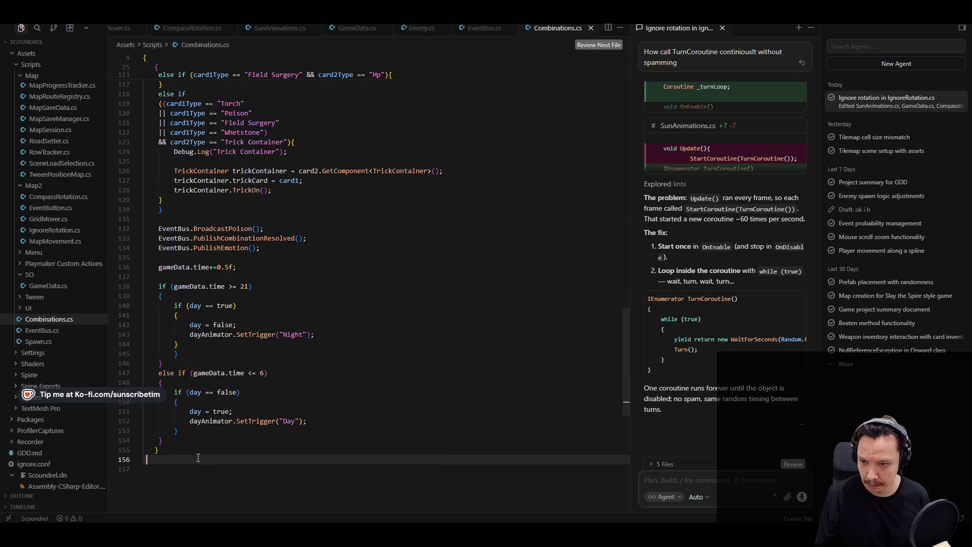
pyautogui.click(173, 445)
pyautogui.click(169, 388)
pyautogui.click(165, 447)
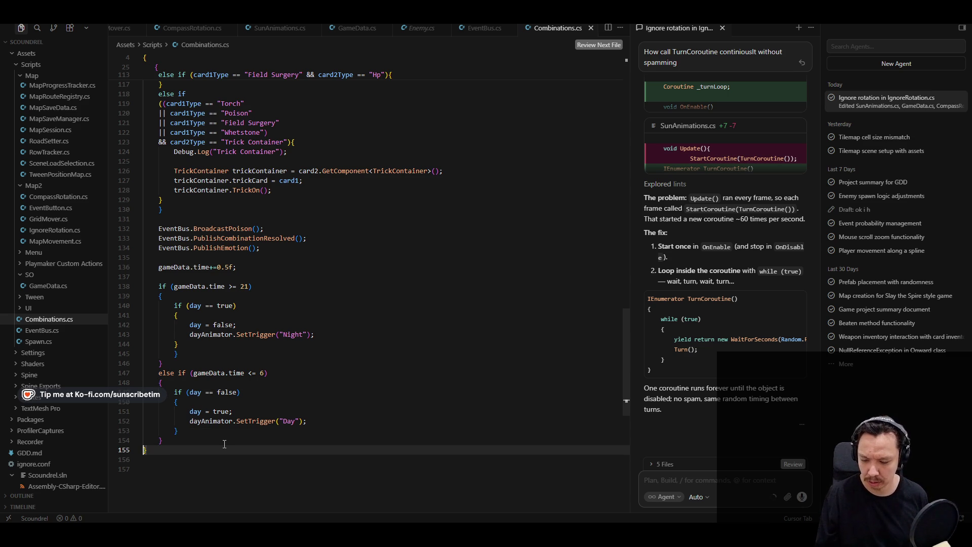
pyautogui.scroll(15, 171, 373)
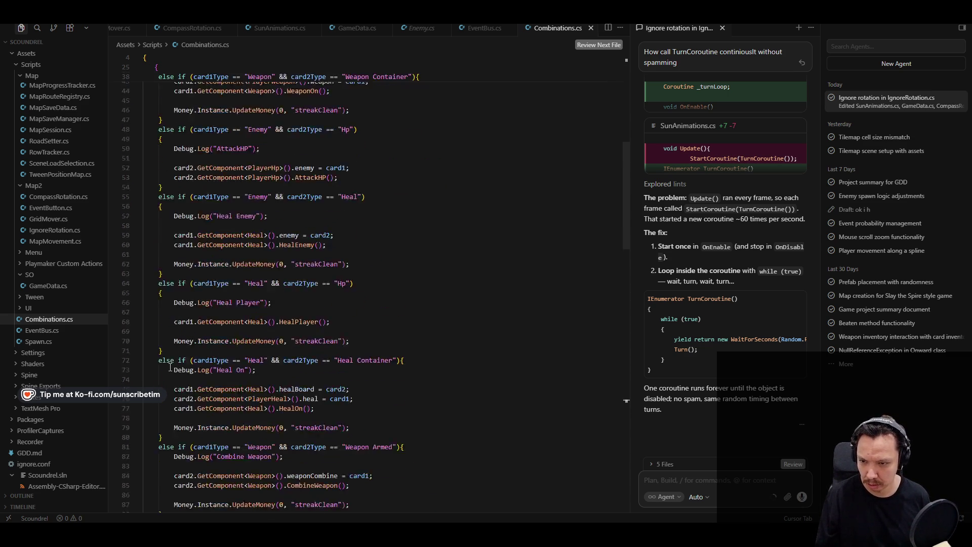
pyautogui.scroll(-5, 171, 367)
pyautogui.scroll(-10, 170, 367)
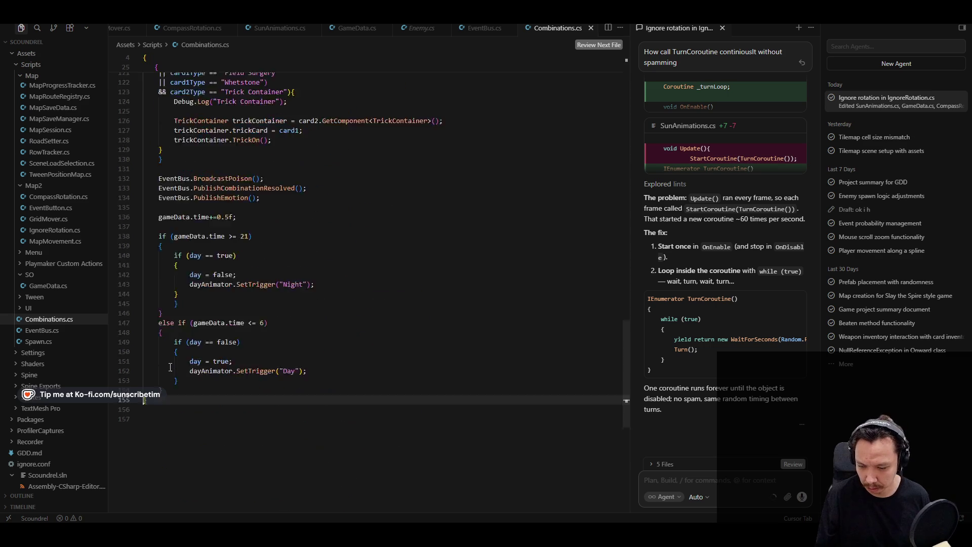
pyautogui.click(339, 393)
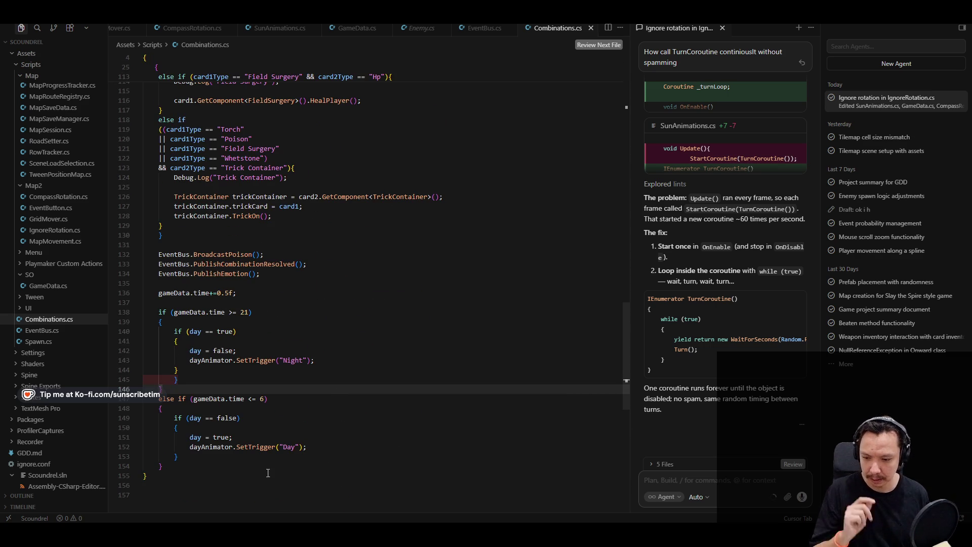
pyautogui.click(244, 428)
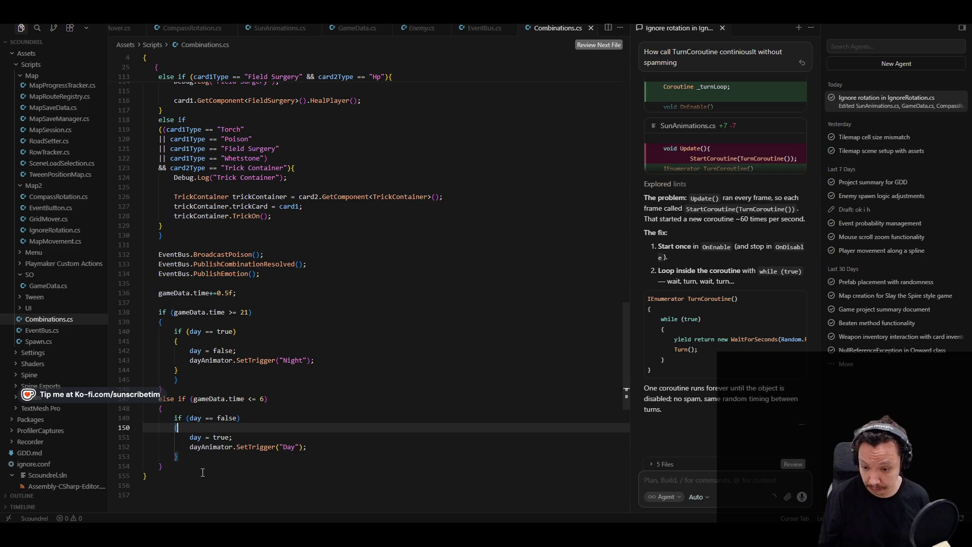
# Recompile in Unity, review the 15 errors starting with invalid 'else' at line 147, and return to Cursor.
pyautogui.hotkey('alt', 'Tab')
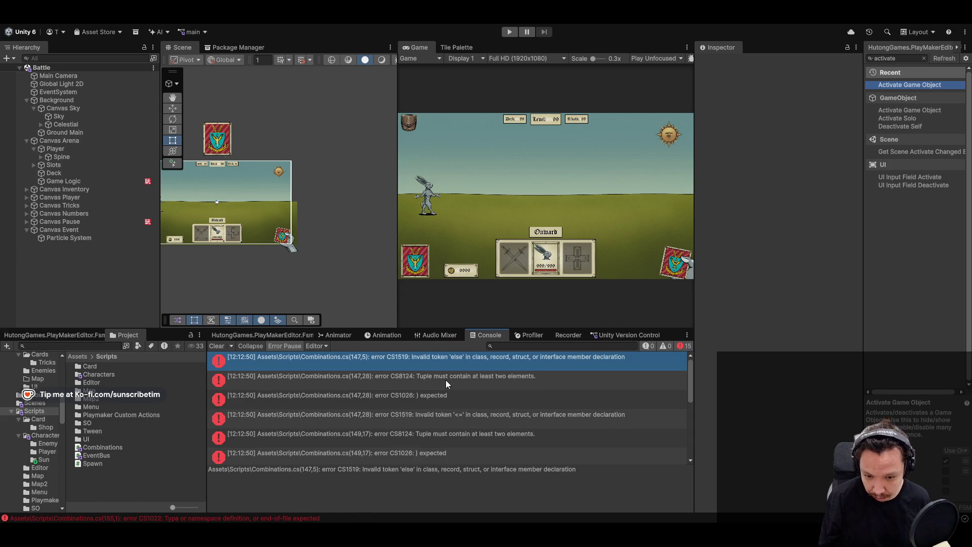
pyautogui.scroll(-5, 512, 395)
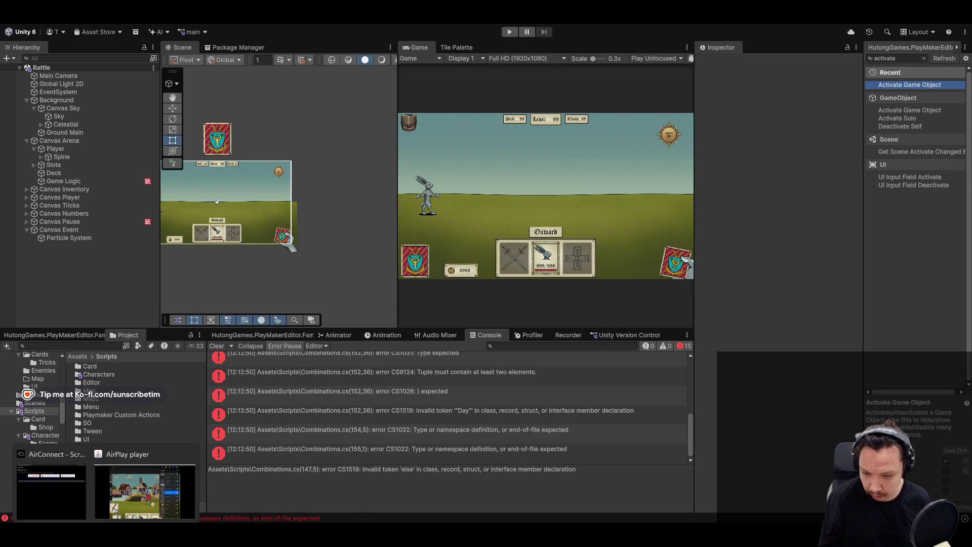
pyautogui.hotkey('alt', 'Tab')
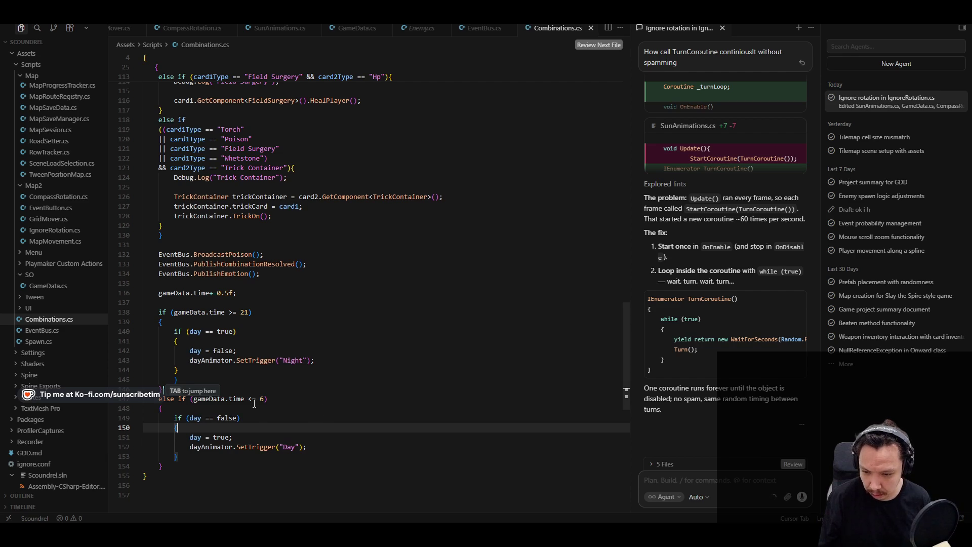
pyautogui.press('Tab')
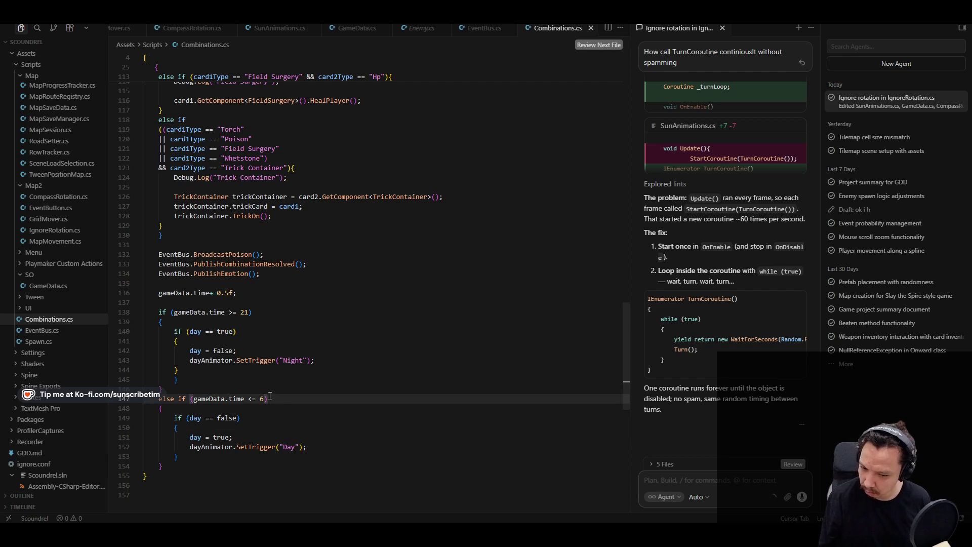
pyautogui.click(229, 420)
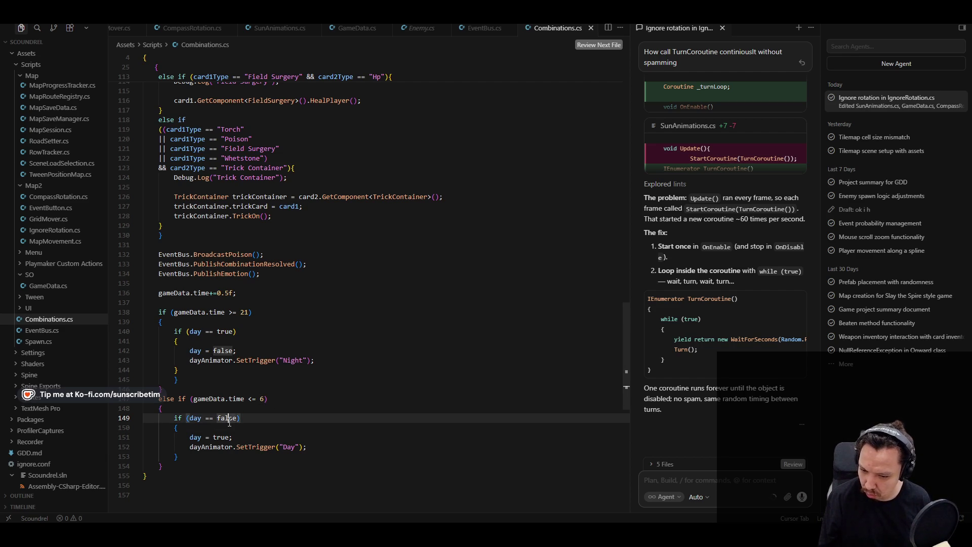
pyautogui.click(244, 421)
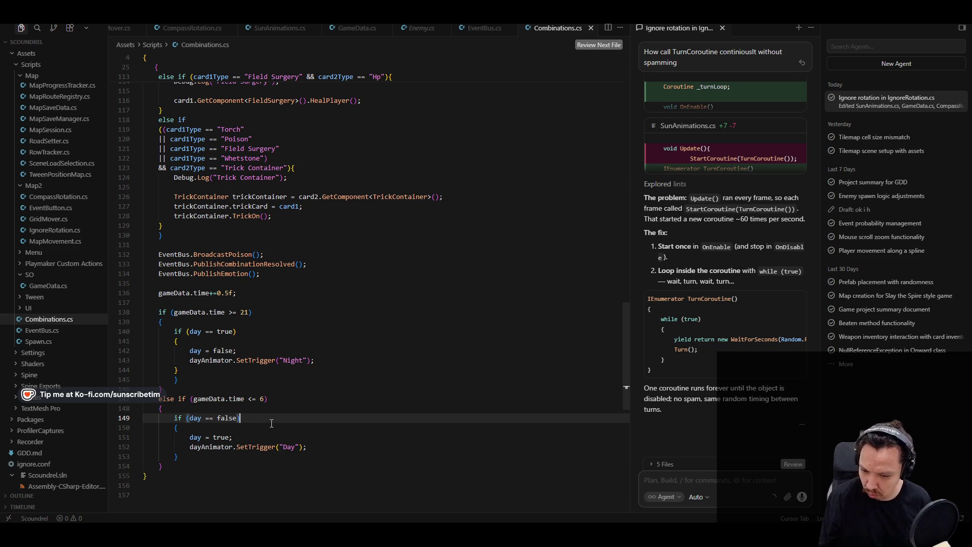
pyautogui.press('Down')
pyautogui.press('Down')
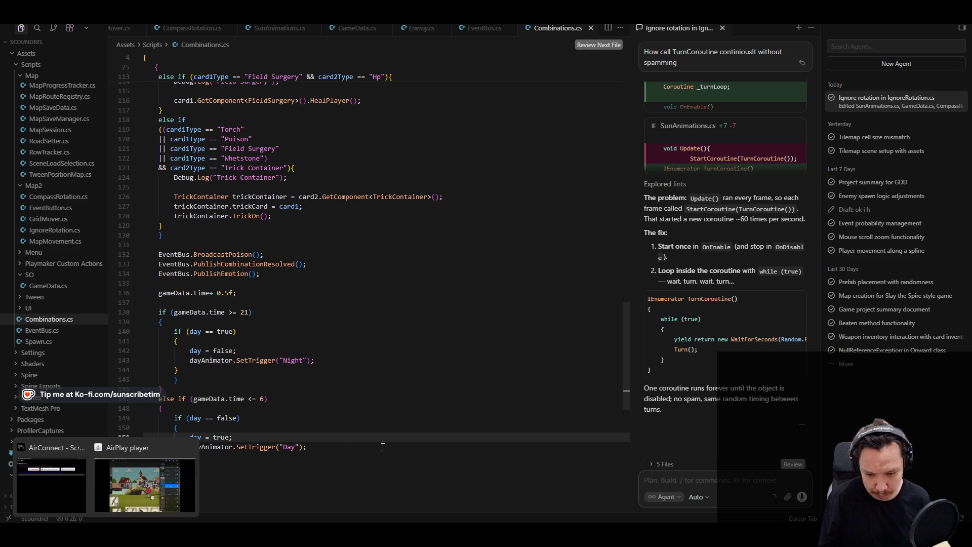
# Review Combinations.cs syntax errors in Unity's Console, select and copy them all, and return to Cursor.
pyautogui.click(132, 540)
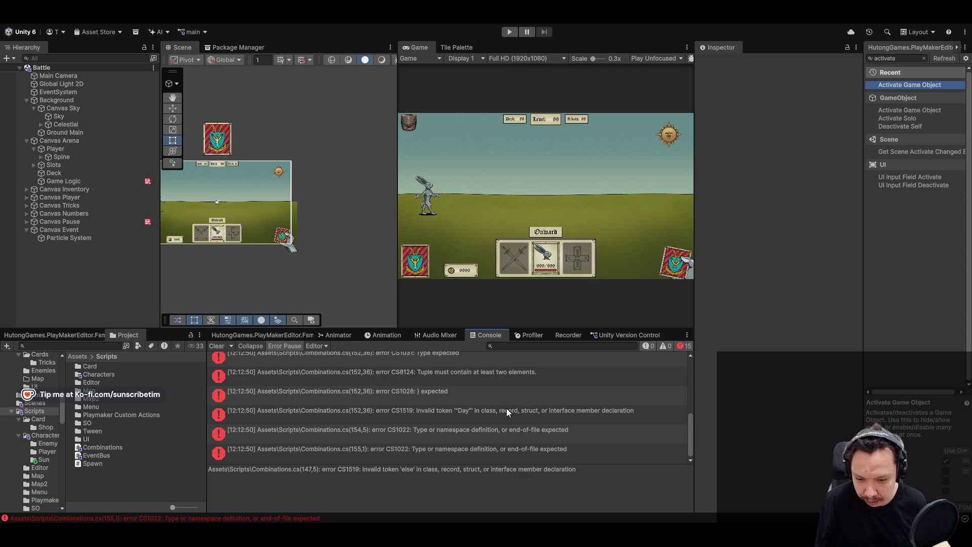
pyautogui.scroll(3, 506, 412)
pyautogui.click(443, 399)
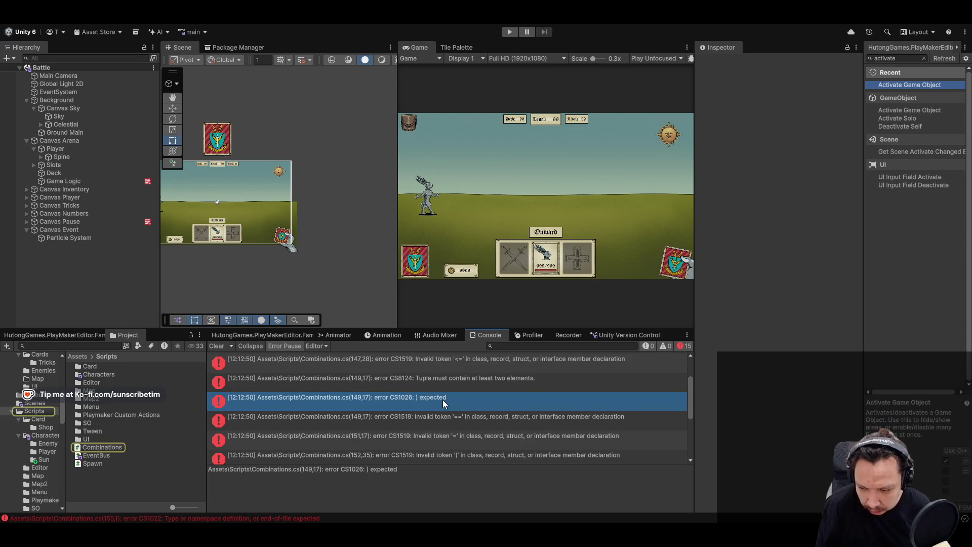
pyautogui.click(453, 385)
pyautogui.scroll(2, 453, 385)
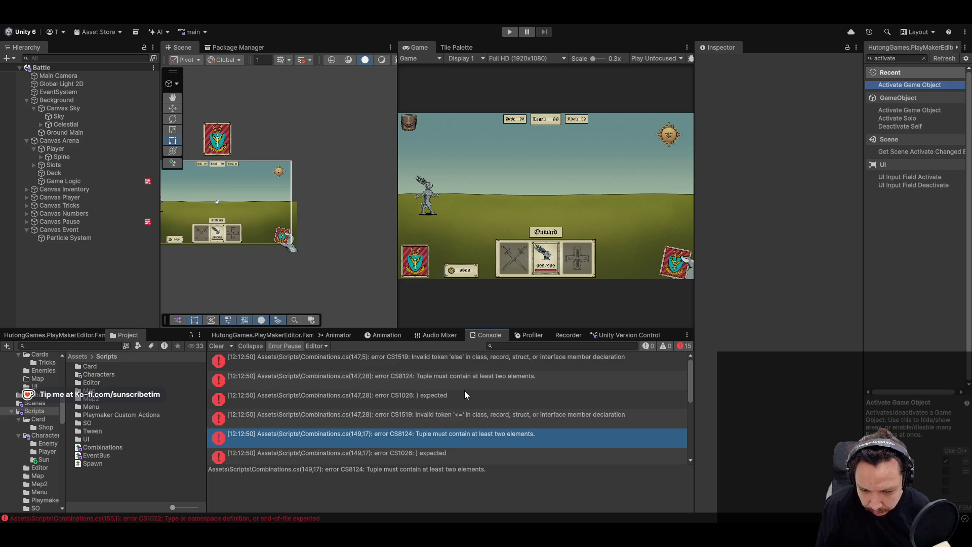
pyautogui.click(460, 452)
pyautogui.press('Down')
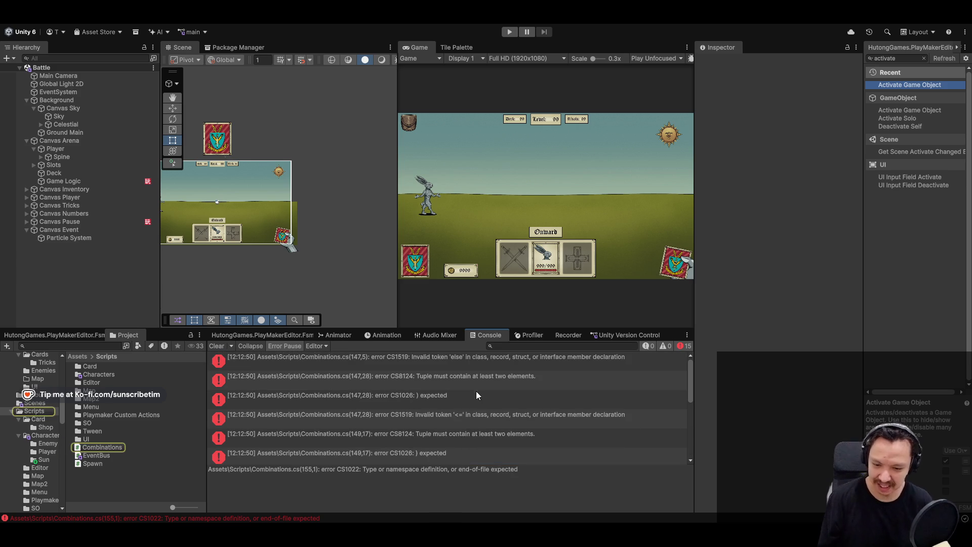
pyautogui.keyDown('shift'); pyautogui.click(484, 374); pyautogui.keyUp('shift')
pyautogui.scroll(-3, 461, 445)
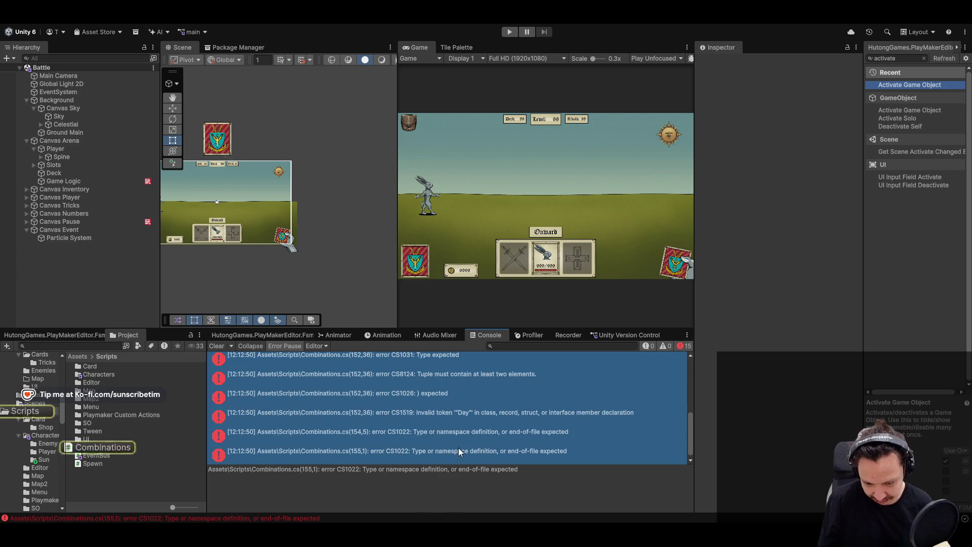
pyautogui.hotkey('alt', 'Tab')
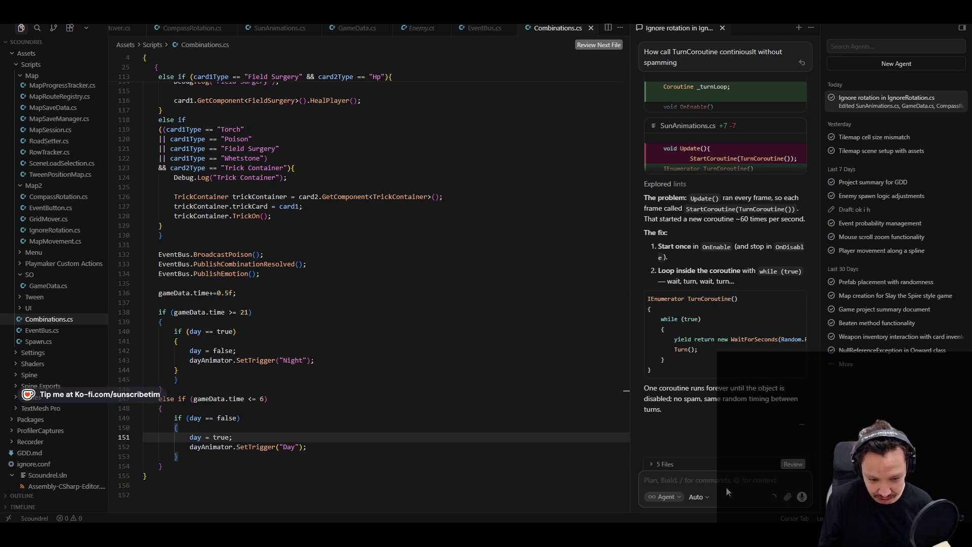
# Paste the copied Unity errors into Cursor's agent chat and send them for a brace fix.
pyautogui.hotkey('ctrl', 'v')
pyautogui.press('Return')
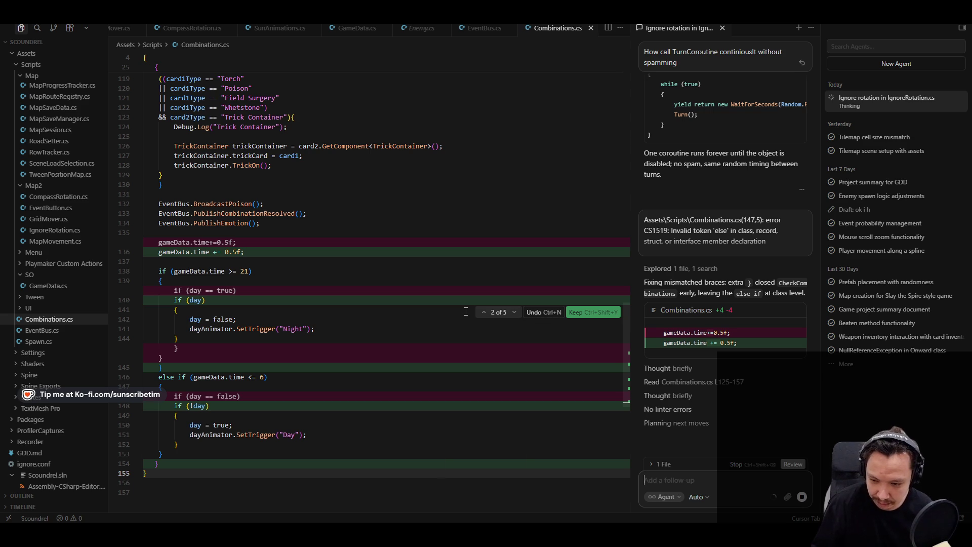
pyautogui.press('capslock')
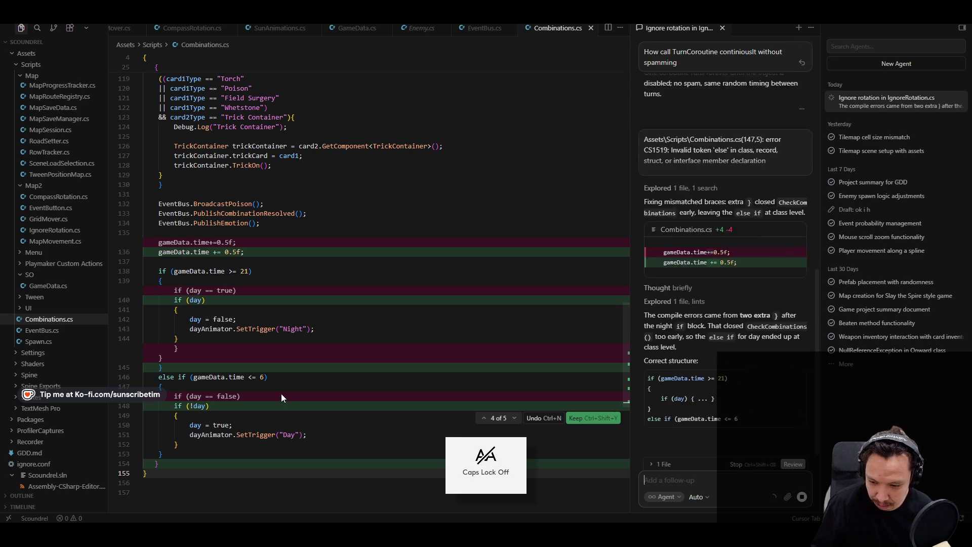
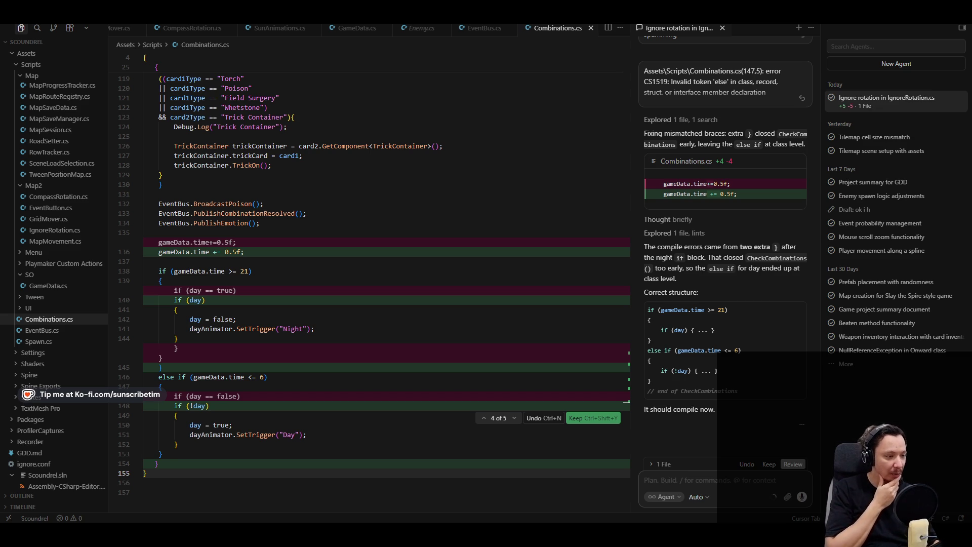
# Keep the agent's brace fixes to Combinations.cs and bring the Unity editor to the front.
pyautogui.hotkey('alt', 'Tab')
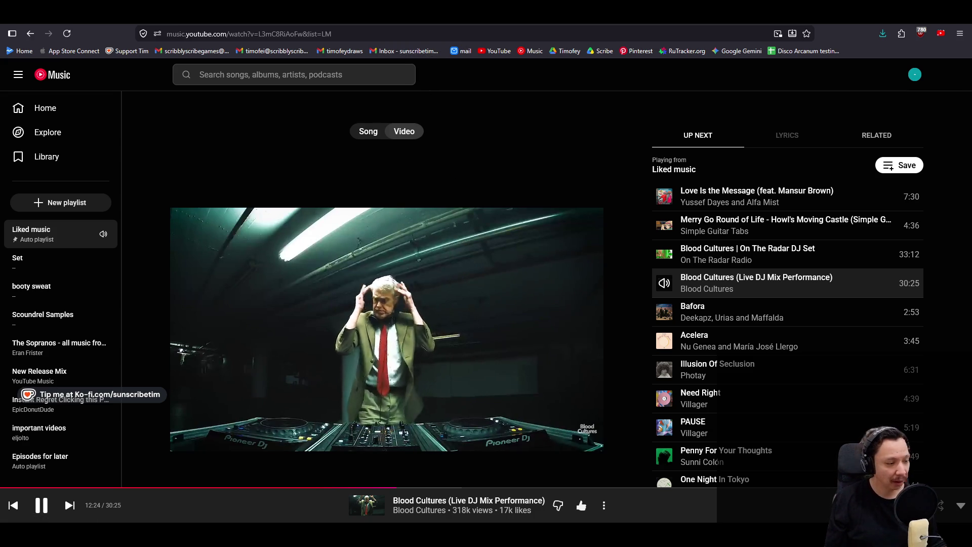
pyautogui.hotkey('alt', 'Tab')
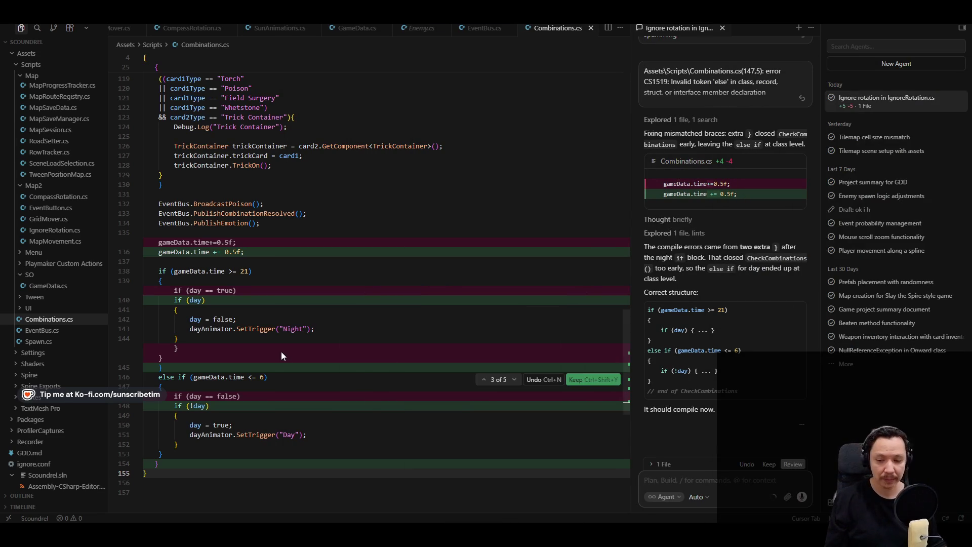
pyautogui.click(769, 466)
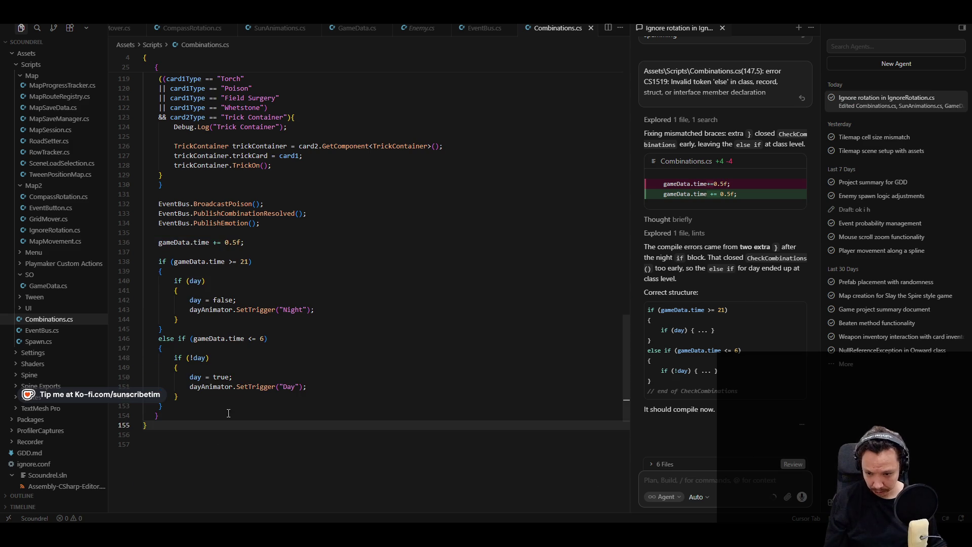
pyautogui.hotkey('alt', 'Tab')
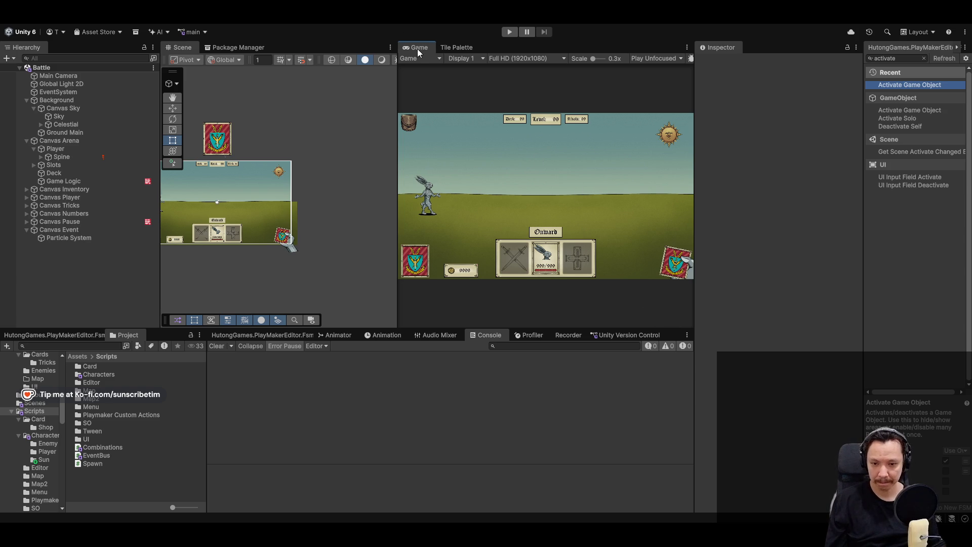
# Play-test the battle by using the attack card on an archer, then return to Cursor.
pyautogui.click(505, 31)
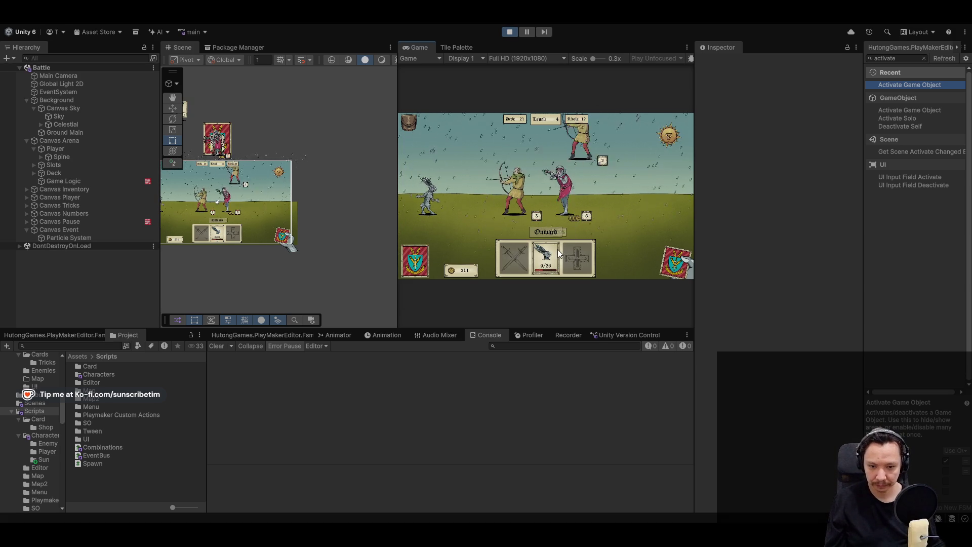
pyautogui.click(539, 260)
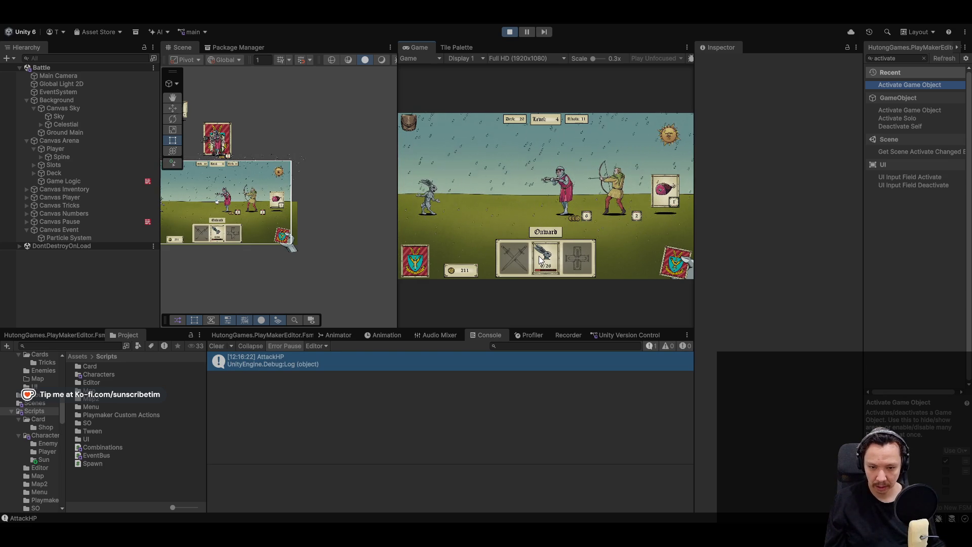
pyautogui.moveTo(106, 534)
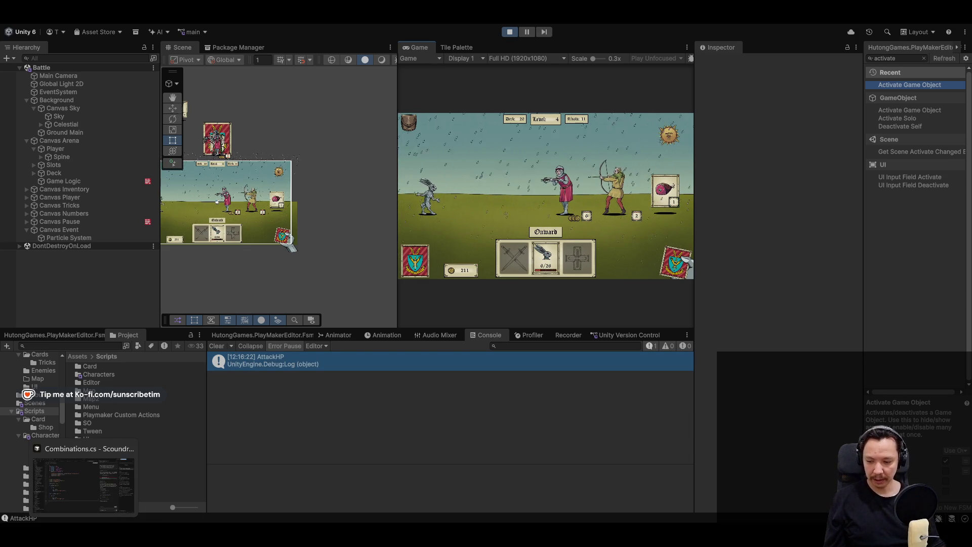
pyautogui.click(61, 487)
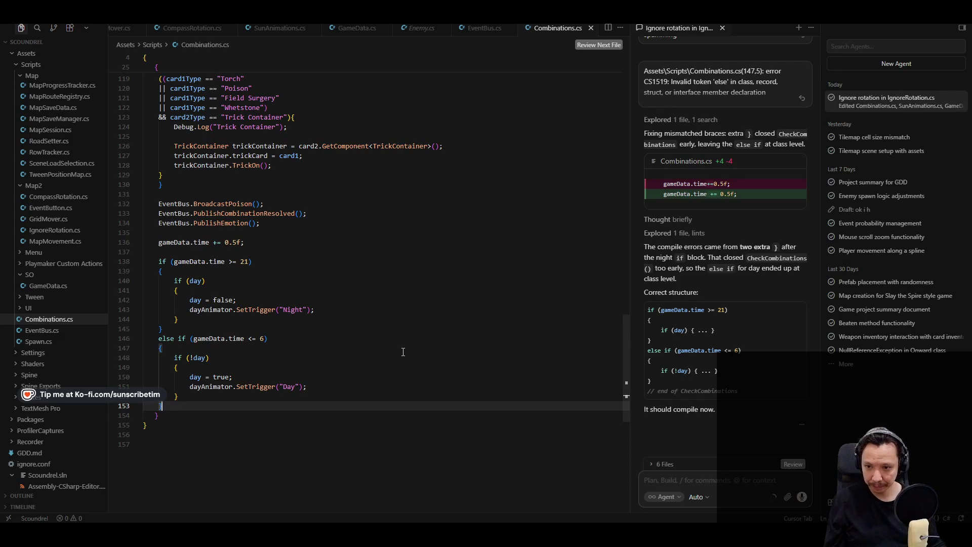
# Add a Debug.Log of "Time: " + gameData.time after the 0.5 time increment and save.
pyautogui.scroll(2, 403, 351)
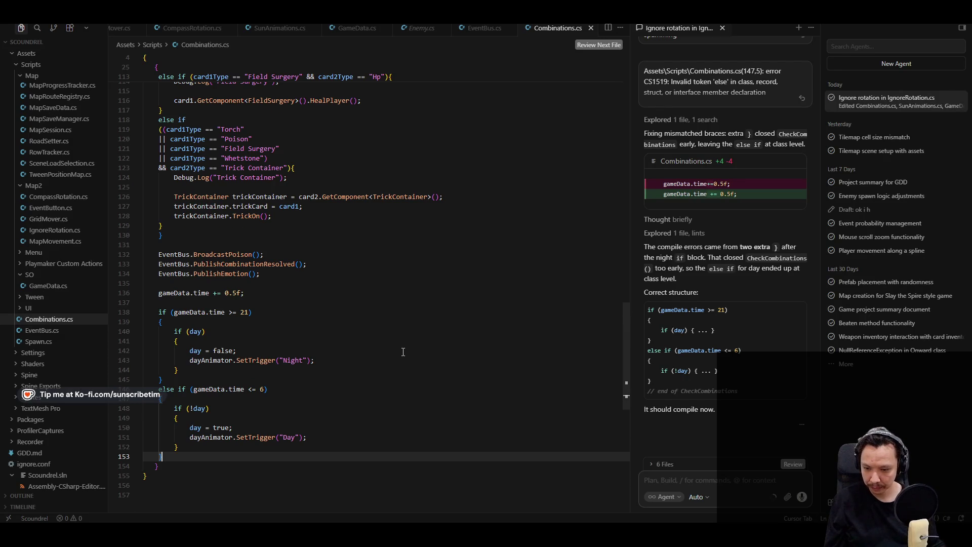
pyautogui.scroll(-2, 403, 352)
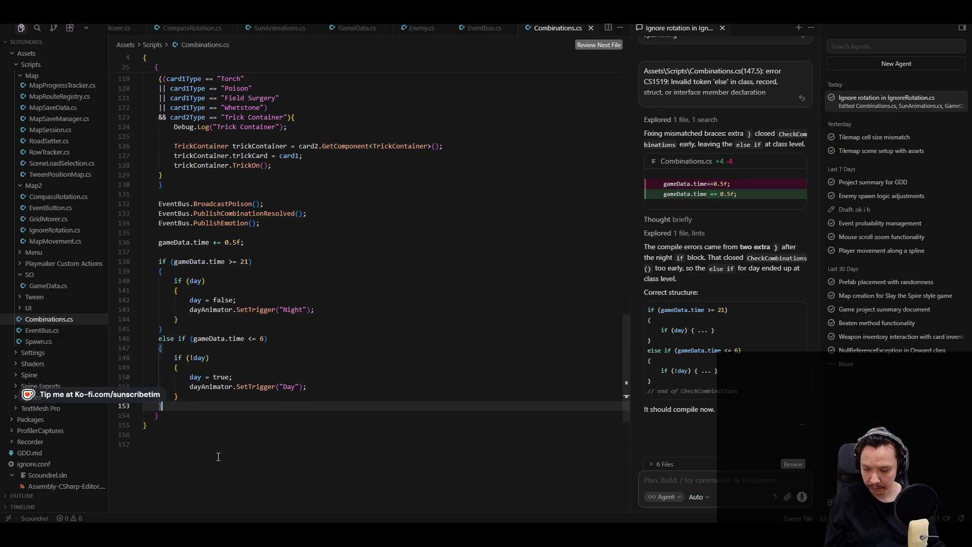
pyautogui.hotkey('alt', 'Tab')
pyautogui.hotkey('alt', 'Tab')
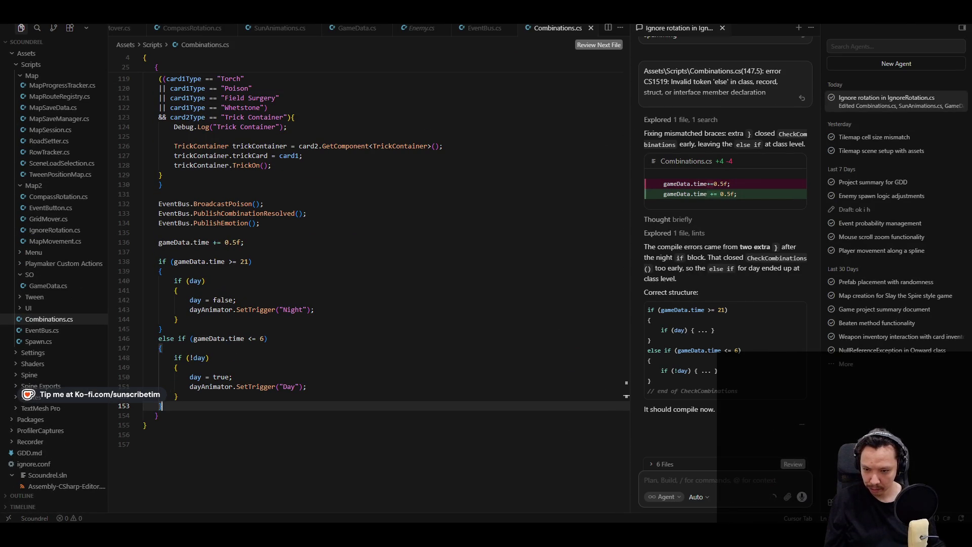
pyautogui.click(273, 244)
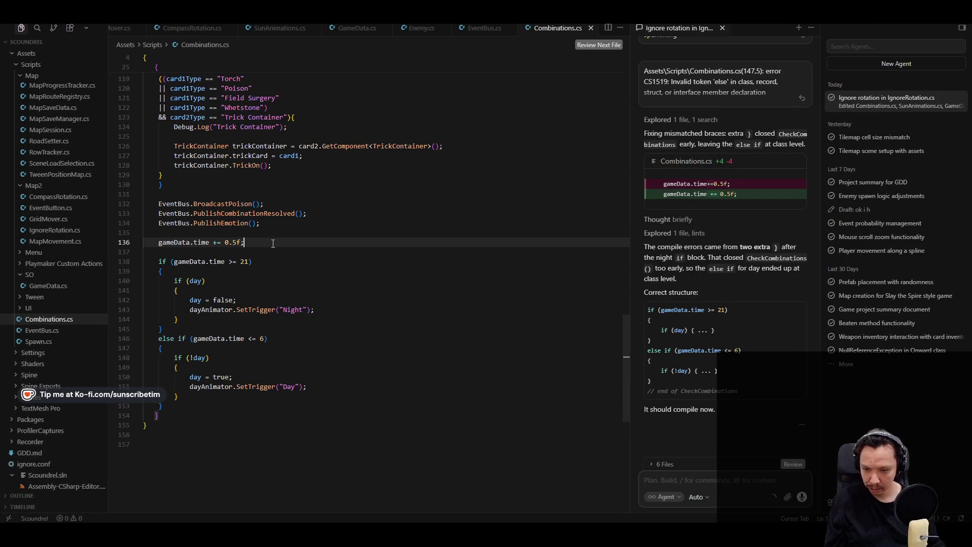
pyautogui.press('Return')
pyautogui.press('Tab')
pyautogui.hotkey('ctrl', 's')
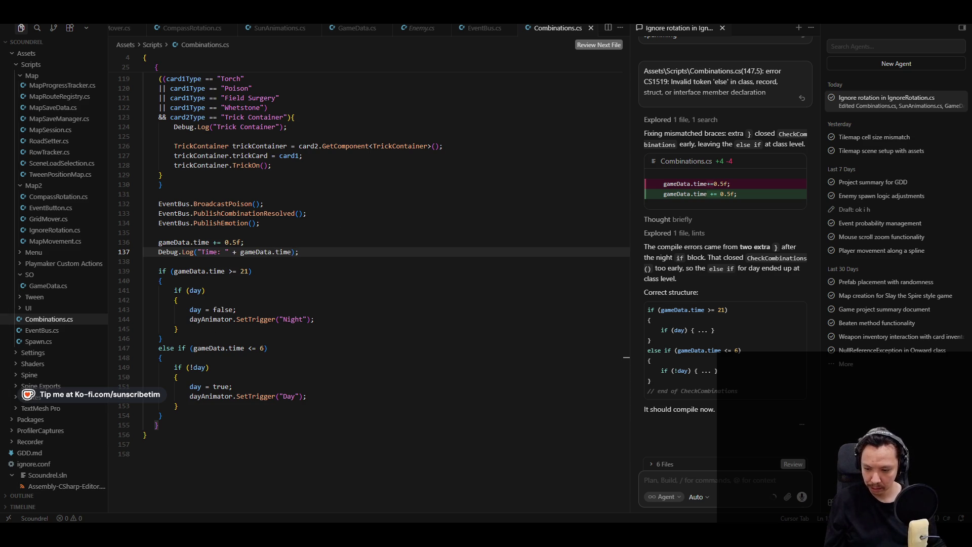
pyautogui.hotkey('alt', 'Tab')
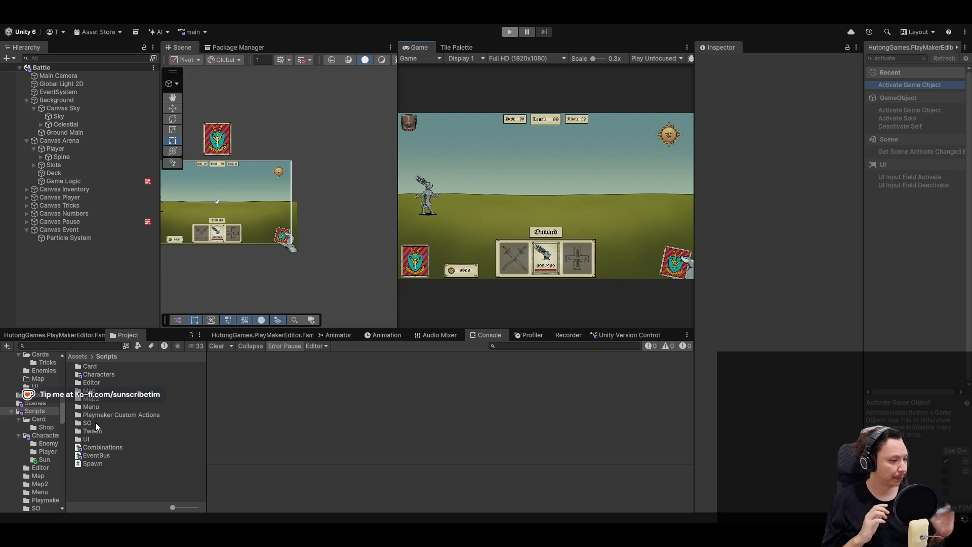
# Run the battle in play mode to confirm the console prints "Time: 29.5".
pyautogui.click(95, 423)
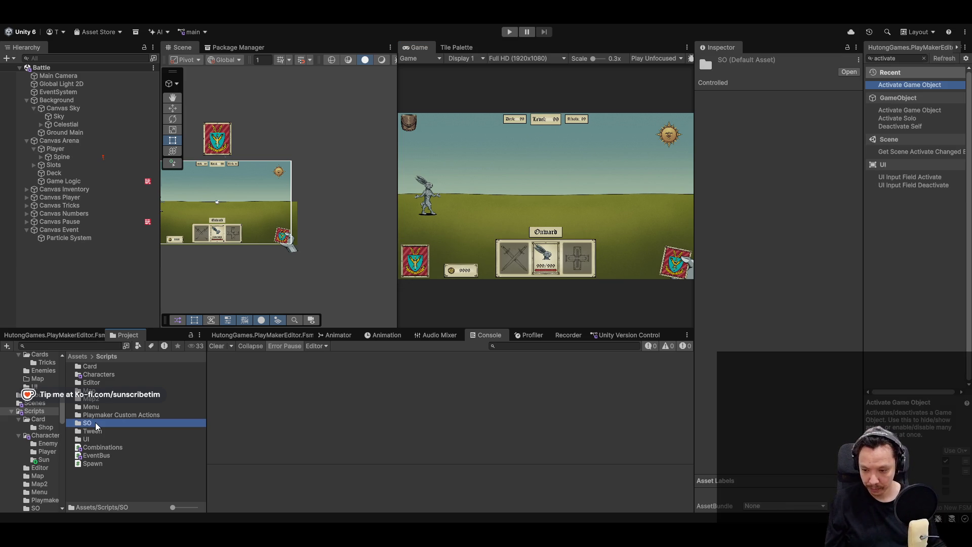
pyautogui.click(510, 33)
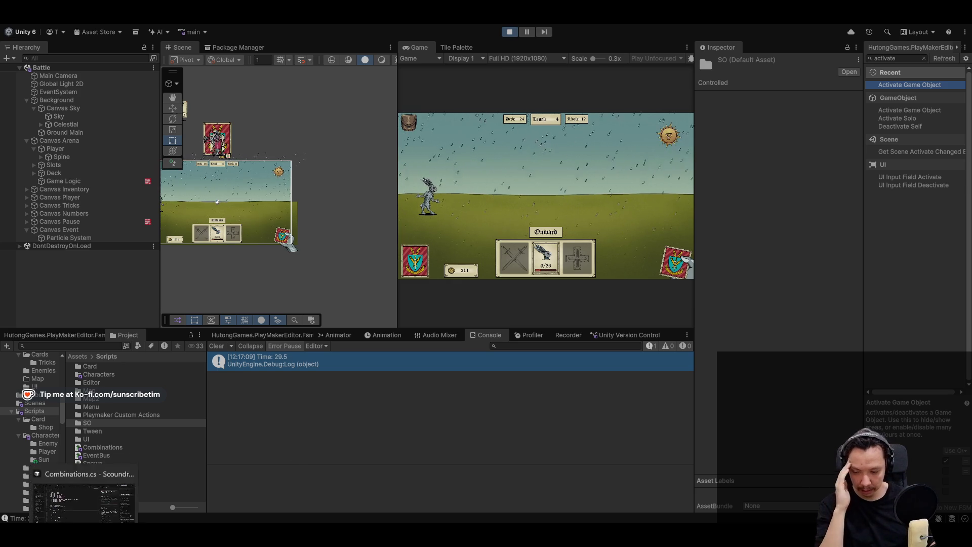
pyautogui.hotkey('alt', 'Tab')
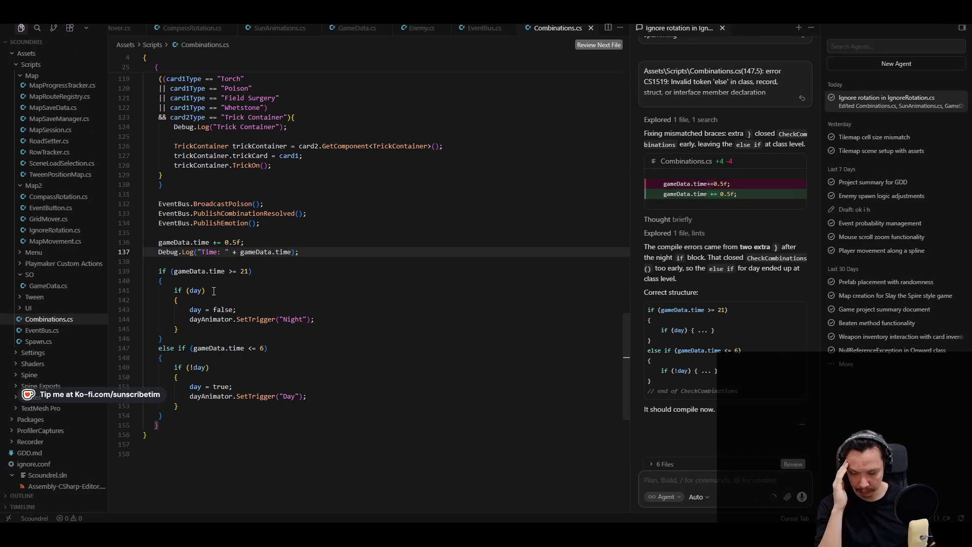
pyautogui.scroll(20, 200, 289)
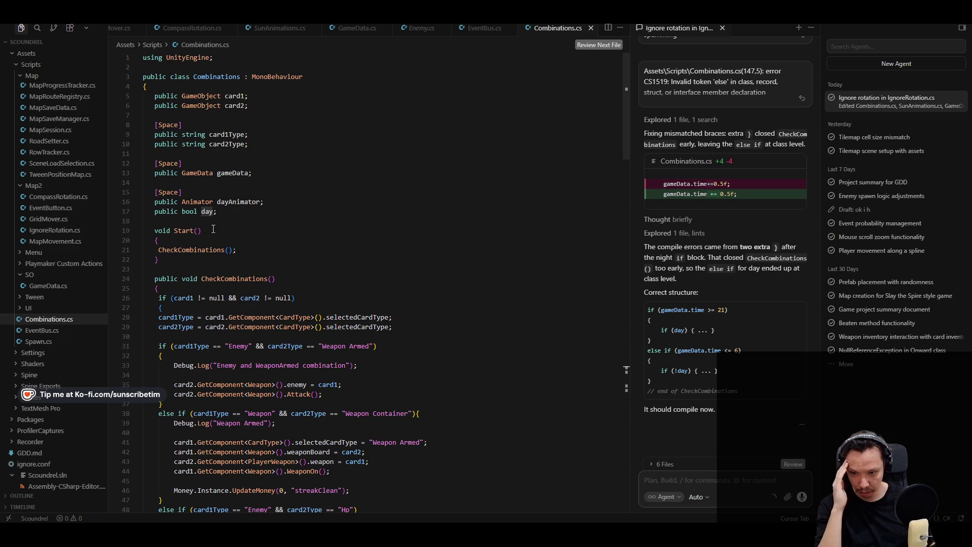
pyautogui.click(215, 212)
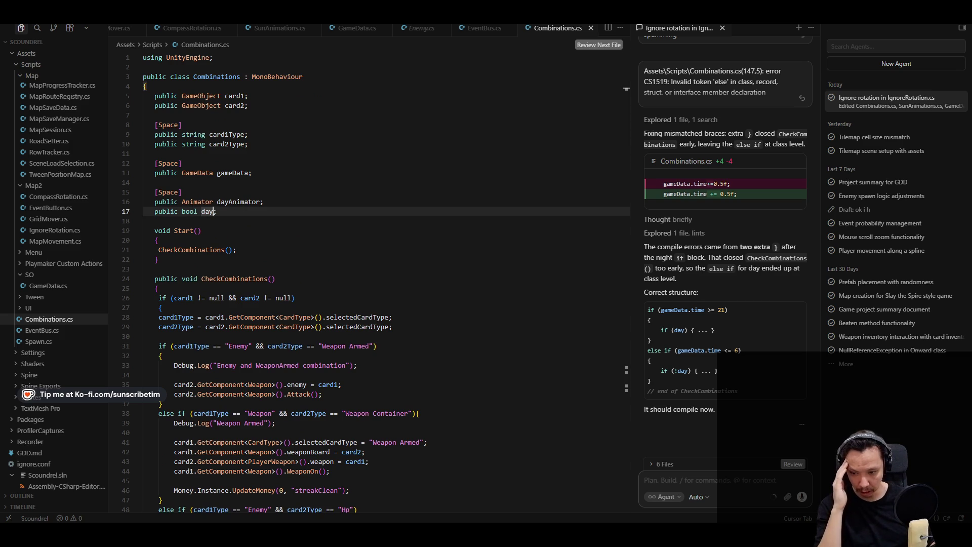
pyautogui.click(284, 487)
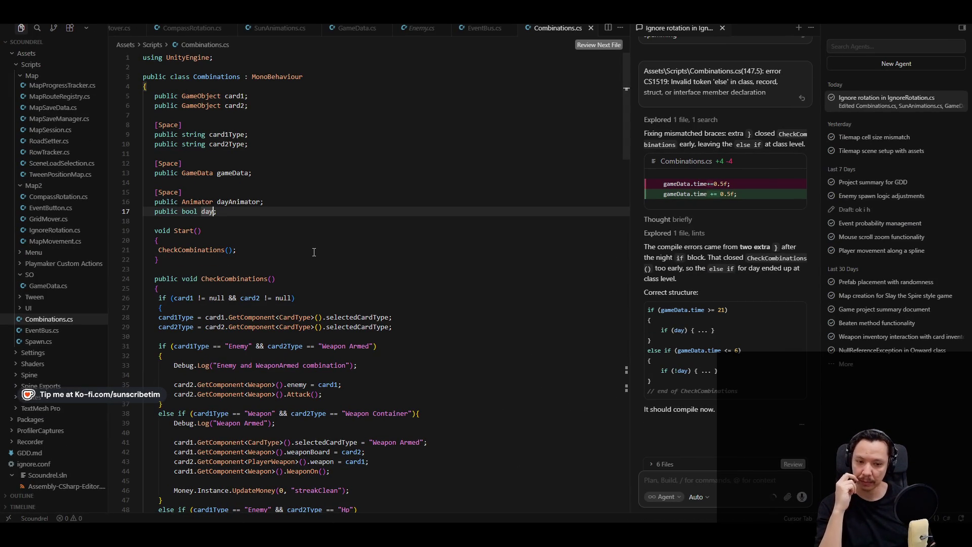
pyautogui.click(262, 251)
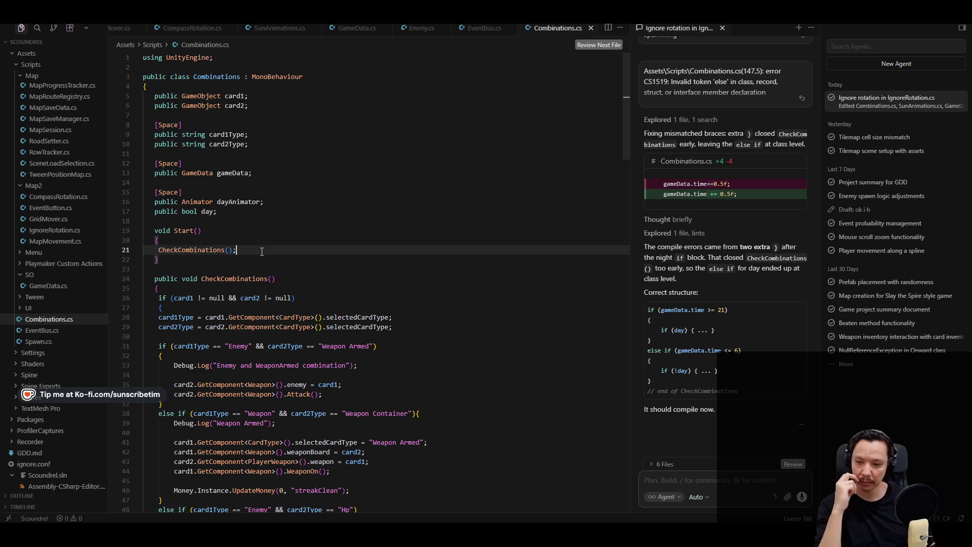
pyautogui.click(287, 239)
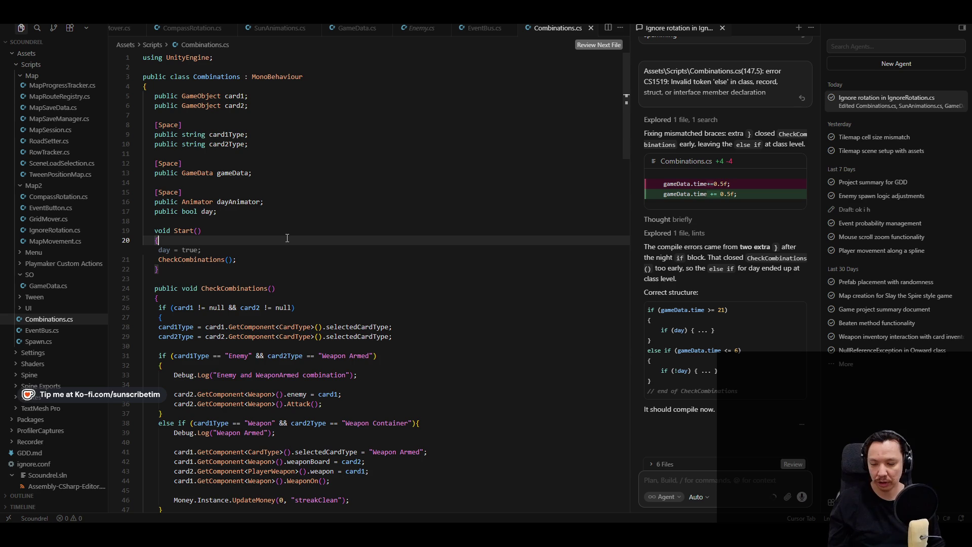
# In Start(), keep the day = true line and a Debug.Log line, discarding a trial time assignment.
pyautogui.press('Tab')
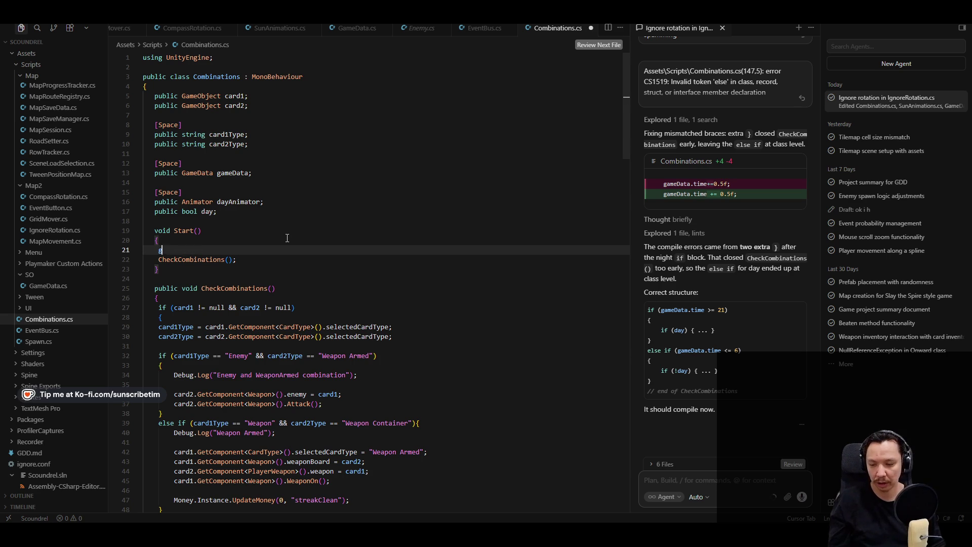
pyautogui.write('gameData.time = 6;')
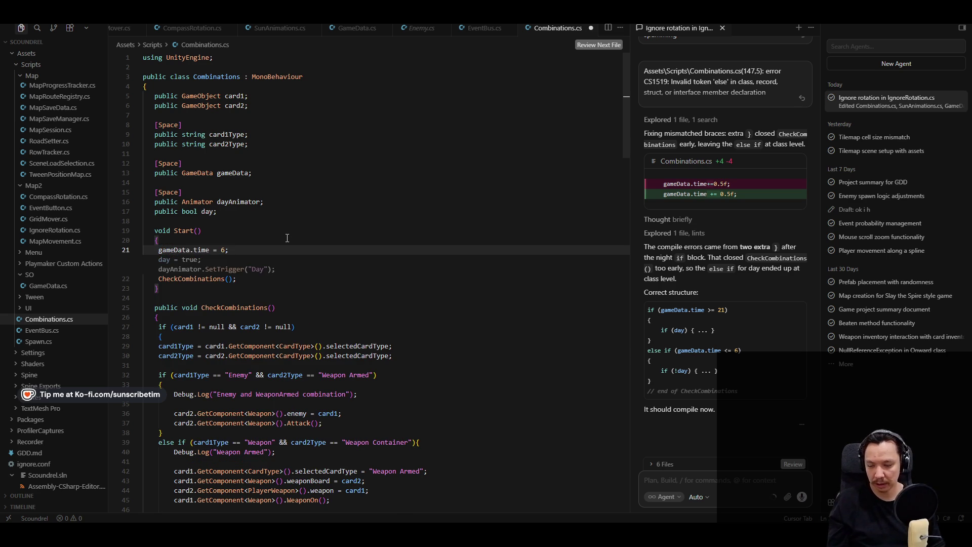
pyautogui.press('Left')
pyautogui.press('BackSpace')
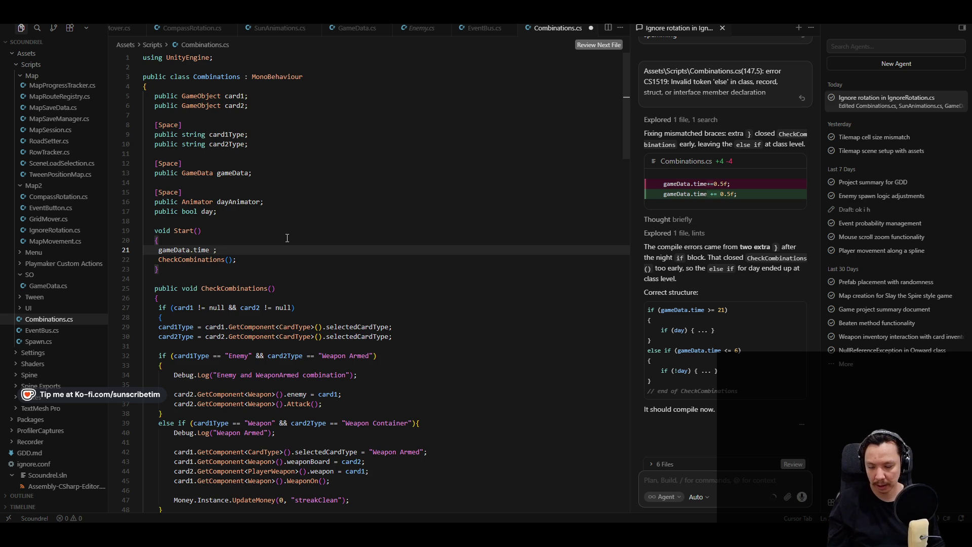
pyautogui.press('BackSpace')
pyautogui.press('BackSpace')
pyautogui.press('BackSpace')
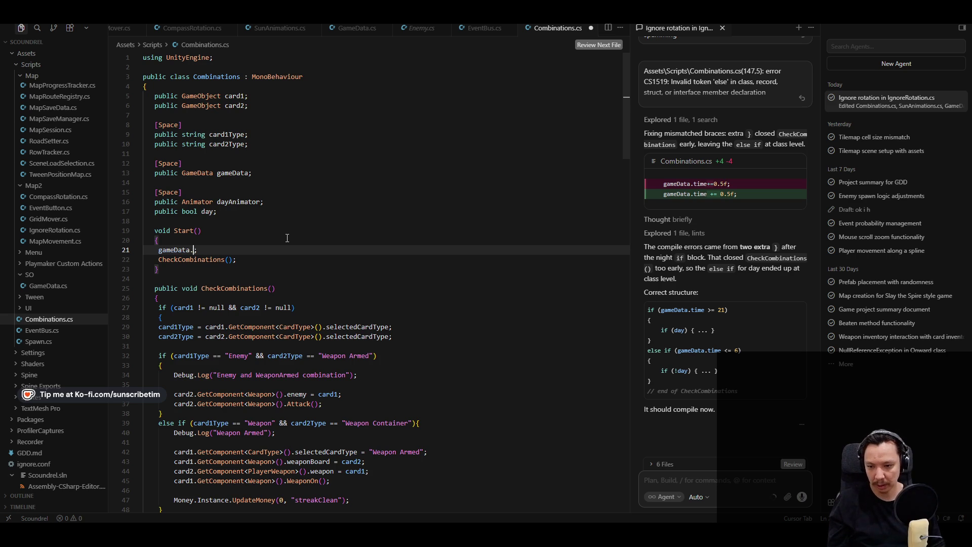
pyautogui.press('Tab')
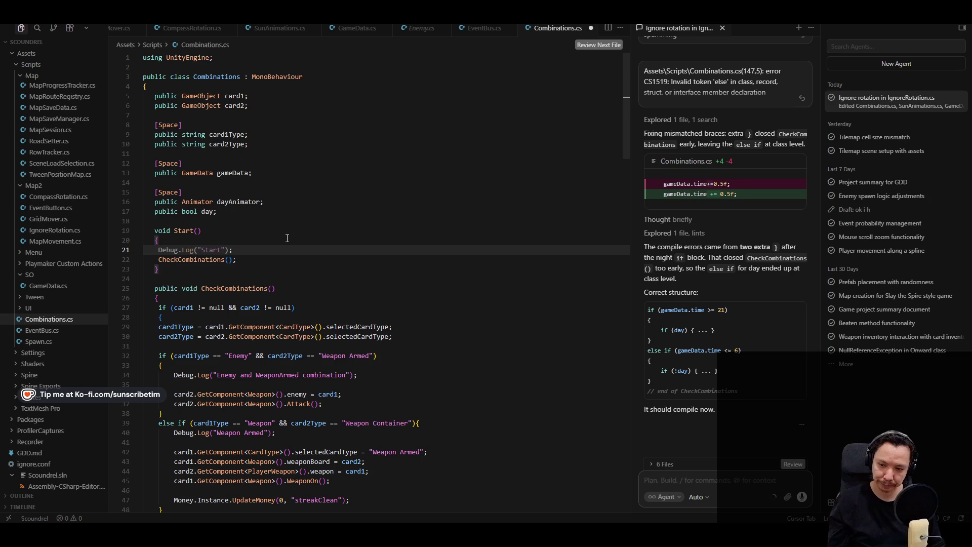
# Add an if block in Start() checking gameData.time > 21 that sets day to false.
pyautogui.write('if game;')
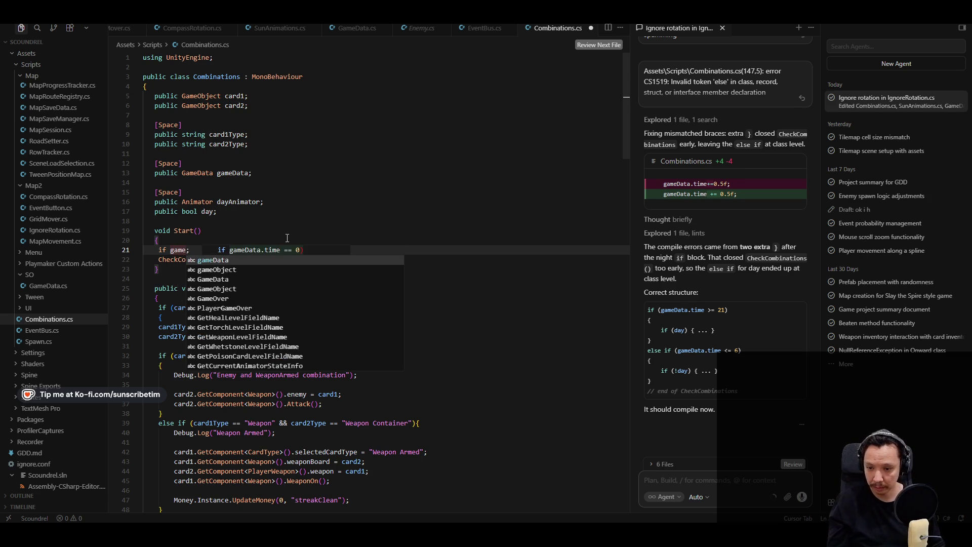
pyautogui.press('Tab')
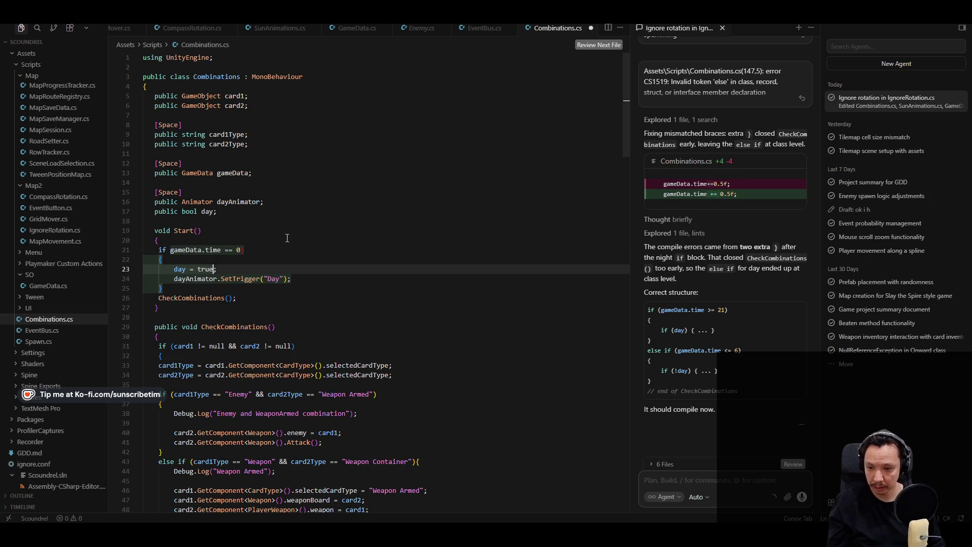
pyautogui.click(255, 261)
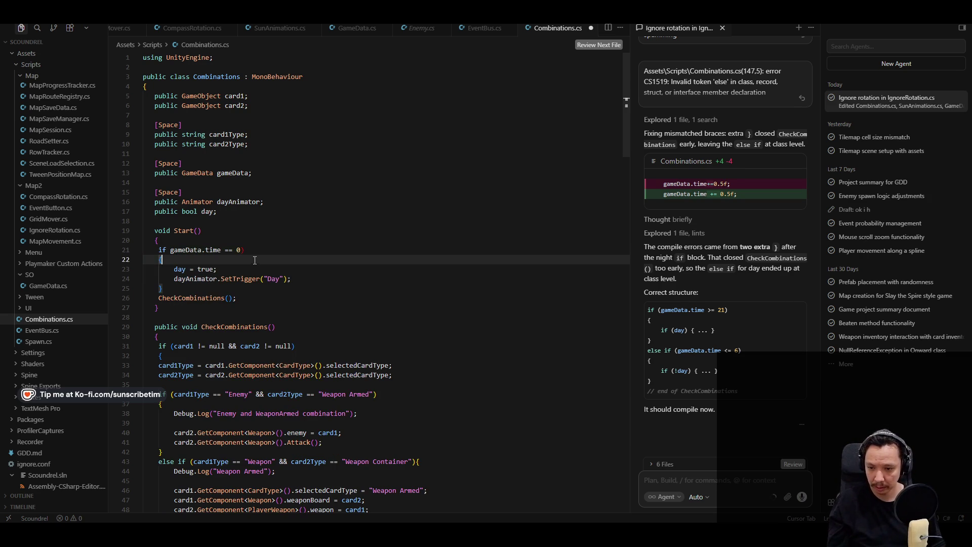
pyautogui.click(233, 250)
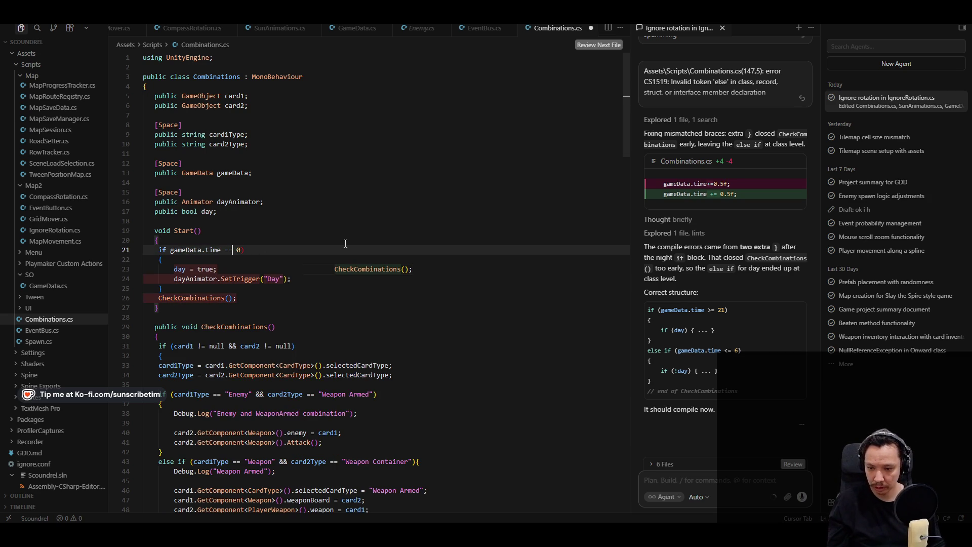
pyautogui.press('BackSpace')
pyautogui.press('BackSpace')
pyautogui.press('BackSpace')
pyautogui.write('> 21')
pyautogui.doubleClick(205, 269)
pyautogui.write('false')
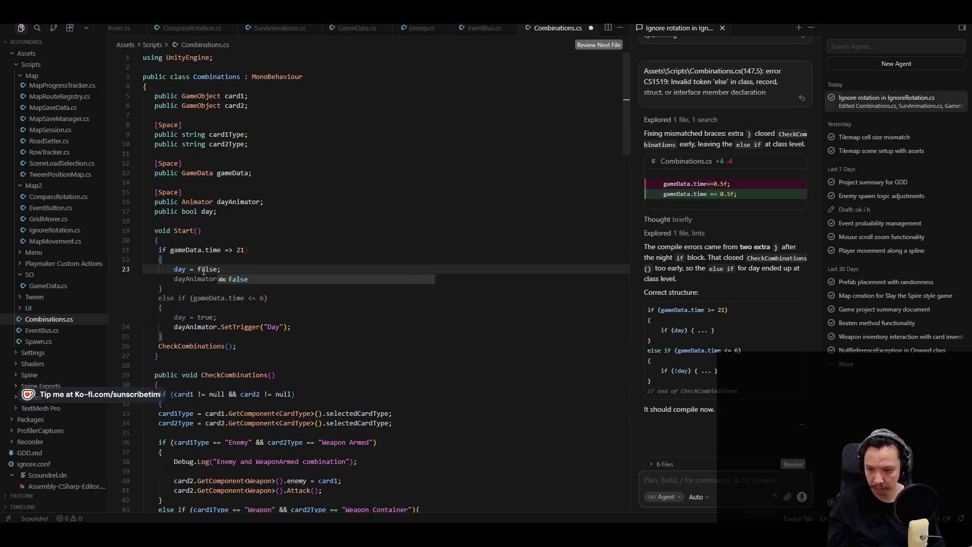
# Add the Night trigger and else-if time <= 6 Day branch, correct the check to >= 21, and save.
pyautogui.press('Tab')
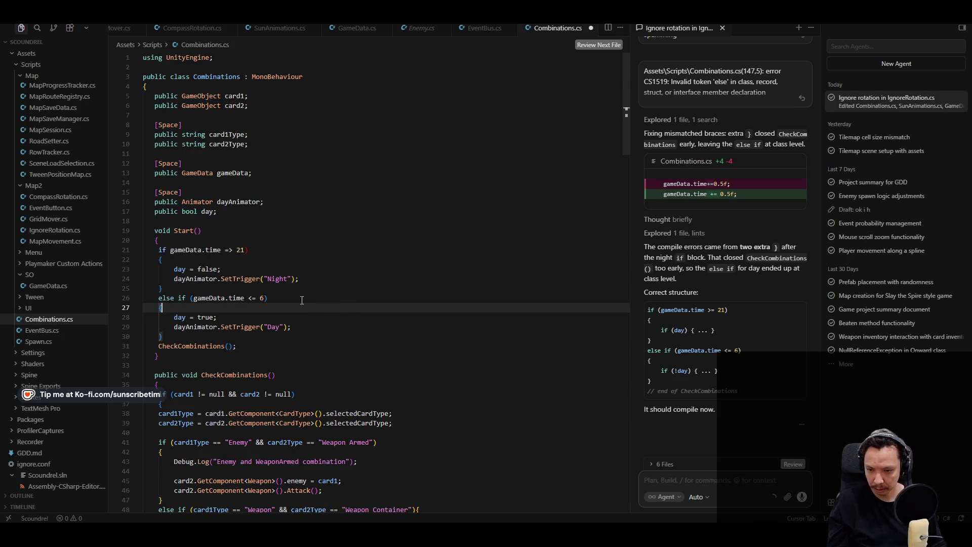
pyautogui.click(289, 324)
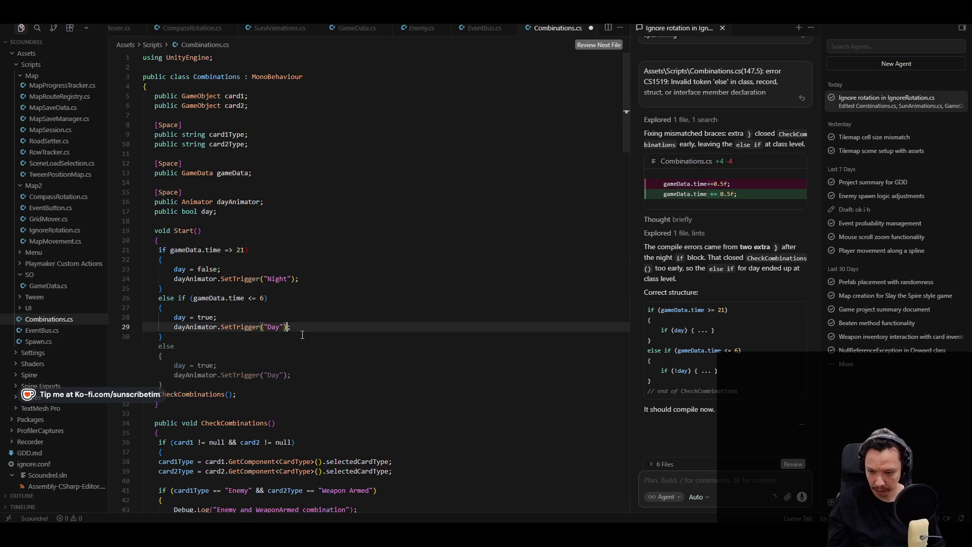
pyautogui.hotkey('ctrl', 's')
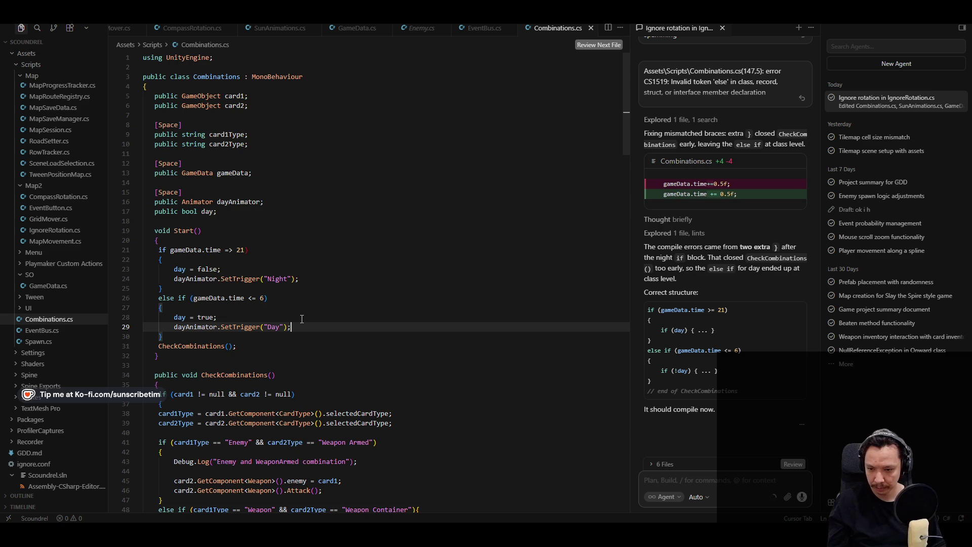
pyautogui.click(247, 249)
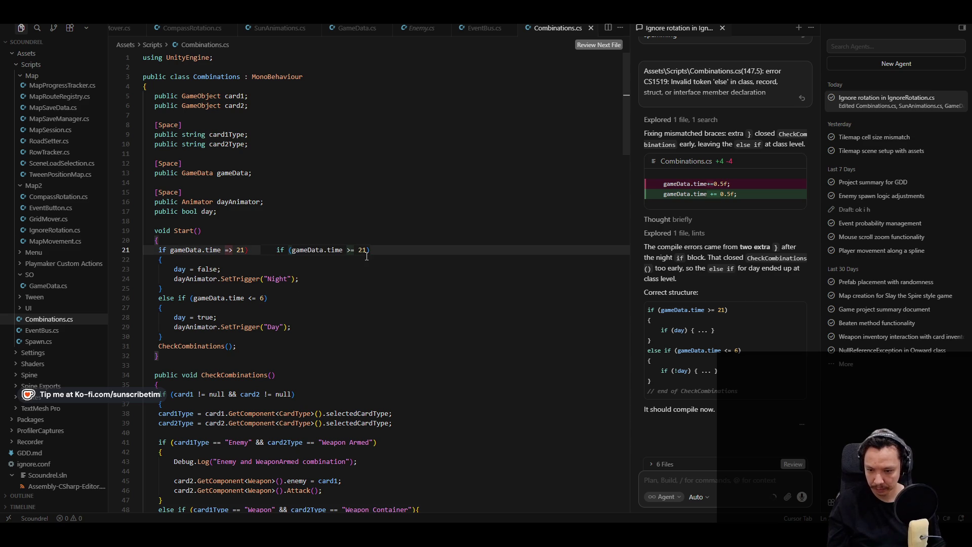
pyautogui.press('Tab')
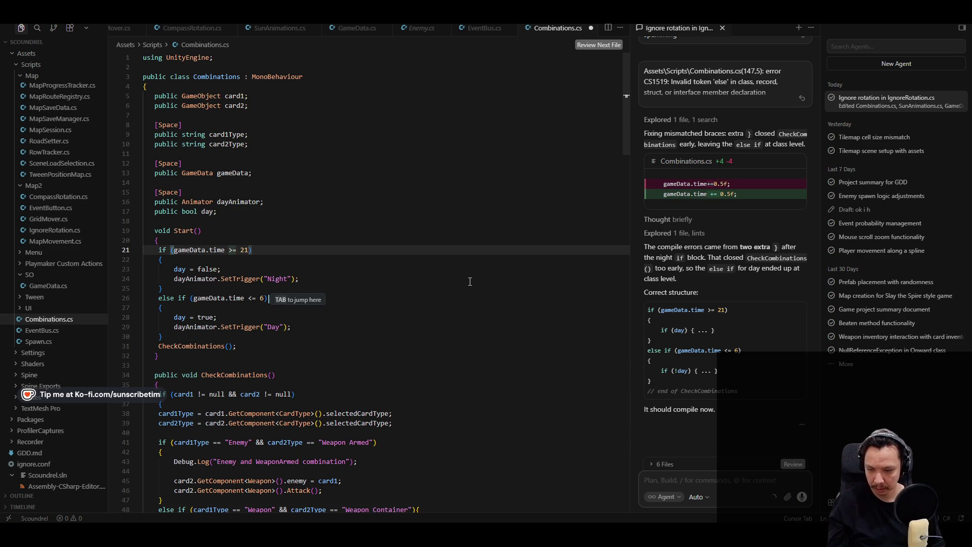
pyautogui.click(466, 279)
pyautogui.scroll(-3, 466, 279)
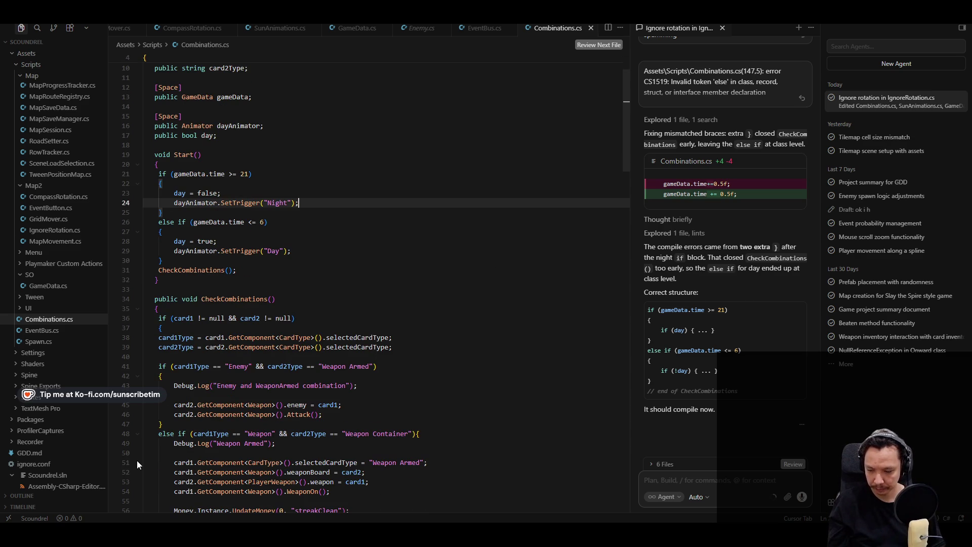
pyautogui.hotkey('alt', 'Tab')
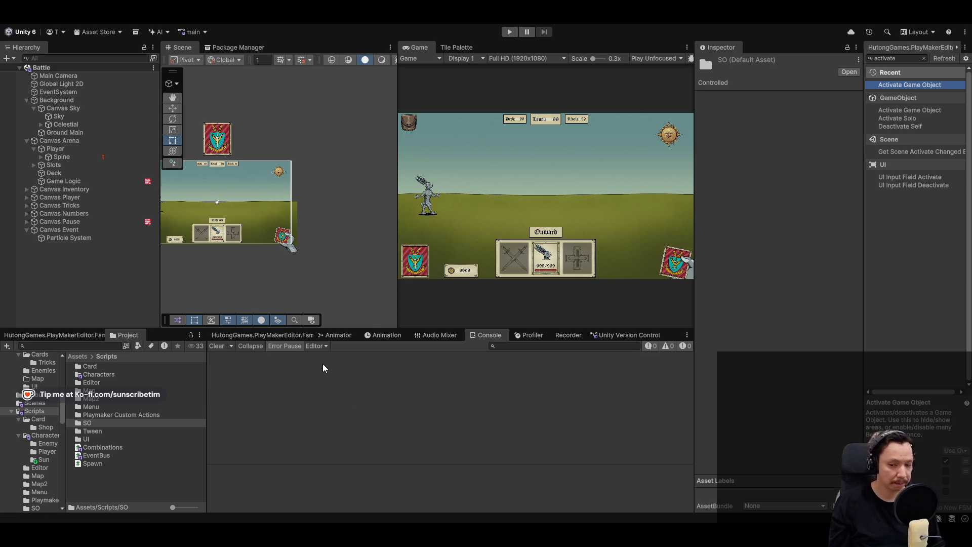
# Play-test and inspect the unassigned dayAnimator error on Game Logic's Combinations component.
pyautogui.click(509, 32)
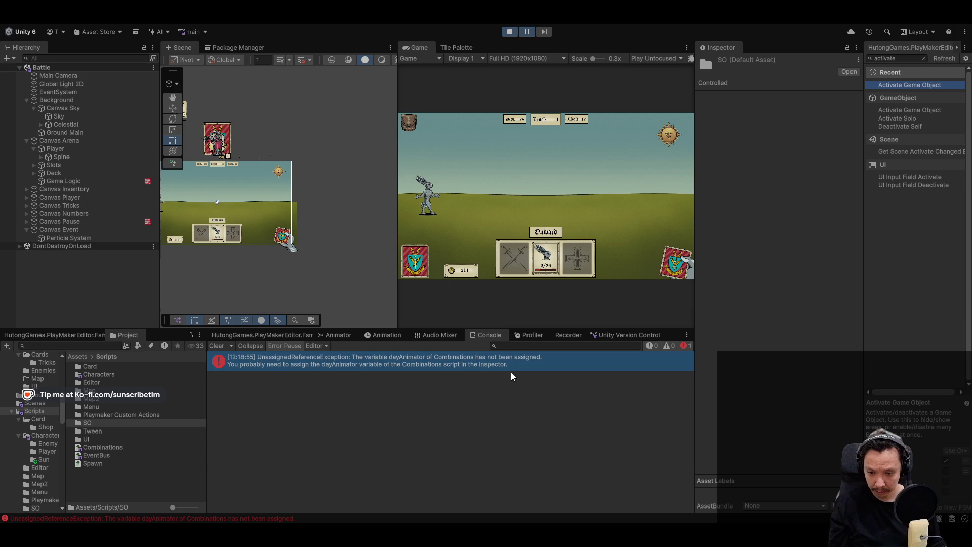
pyautogui.click(462, 368)
pyautogui.click(63, 181)
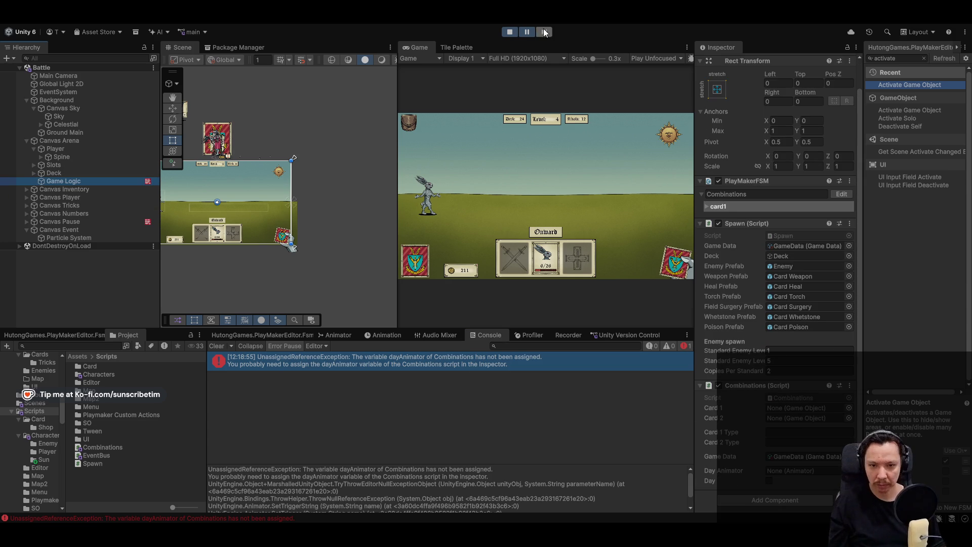
pyautogui.click(510, 32)
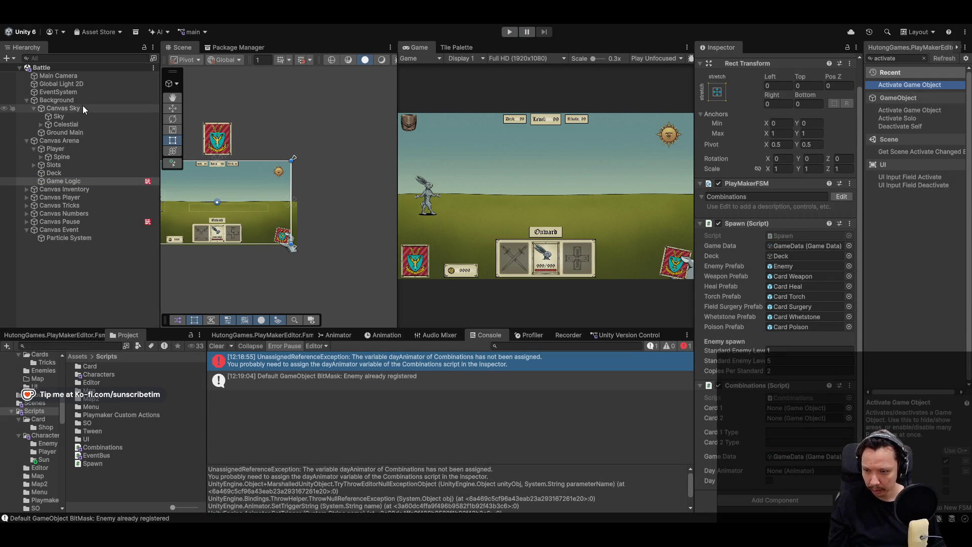
# Assign Canvas Sky as Combinations' Day Animator and re-run the play test to see the night sky.
pyautogui.moveTo(81, 108)
pyautogui.mouseDown()
pyautogui.moveTo(734, 456)
pyautogui.moveTo(804, 469)
pyautogui.mouseUp()
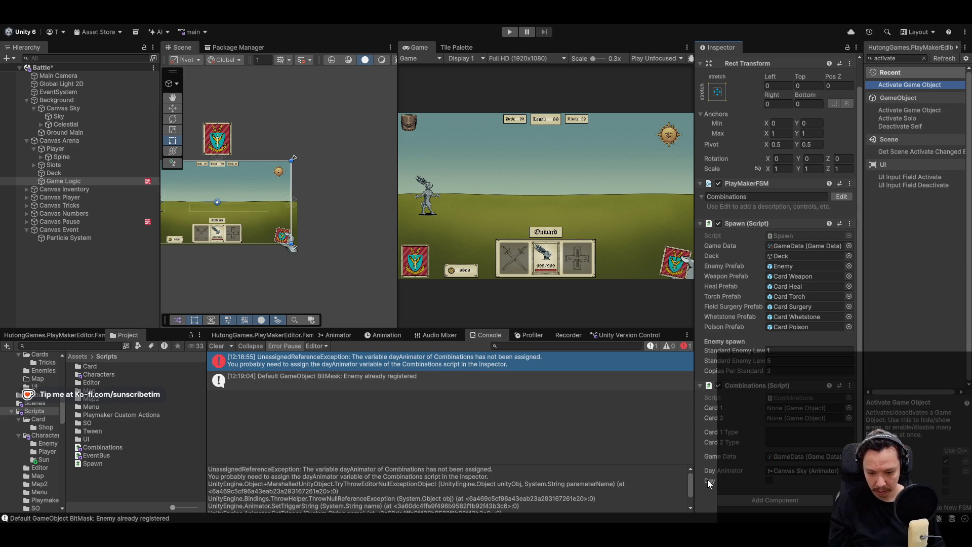
pyautogui.click(217, 346)
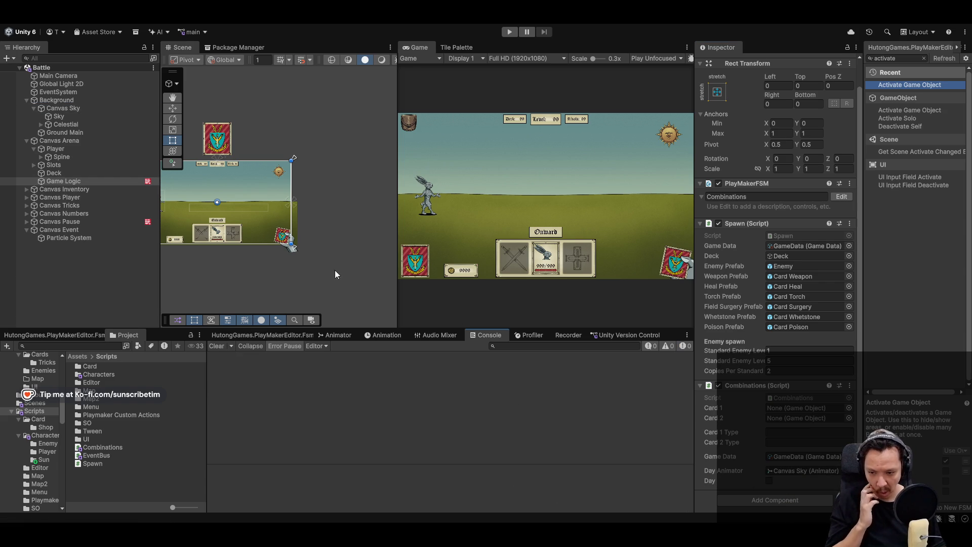
pyautogui.click(509, 32)
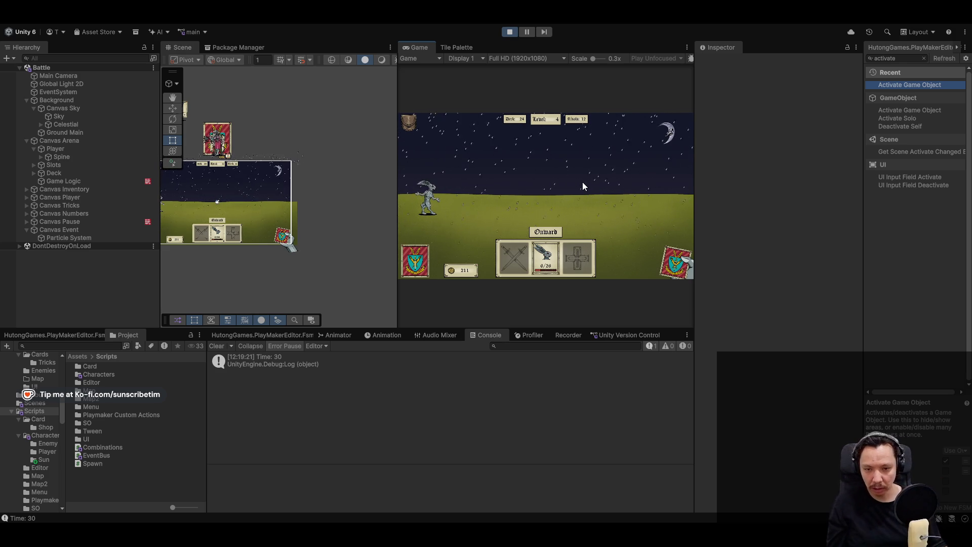
pyautogui.click(513, 30)
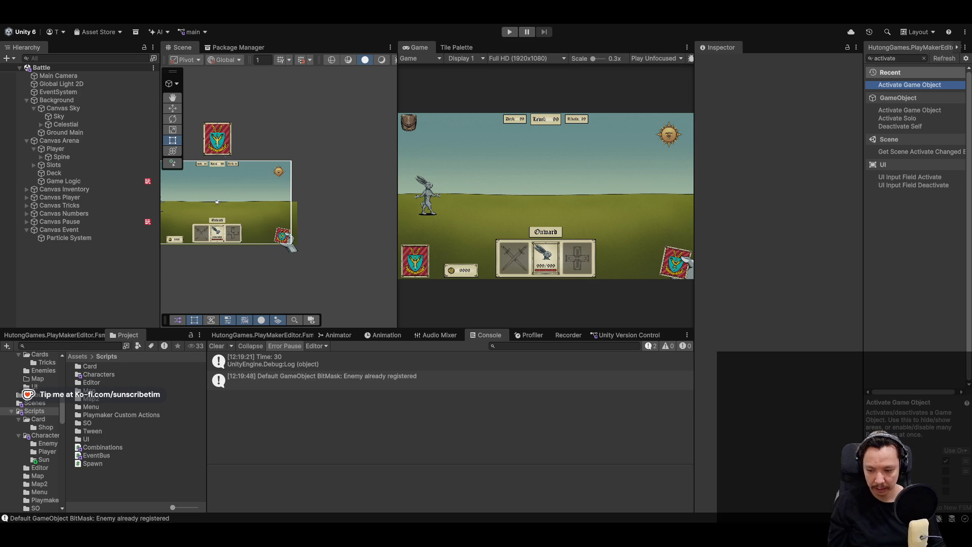
pyautogui.moveTo(84, 536)
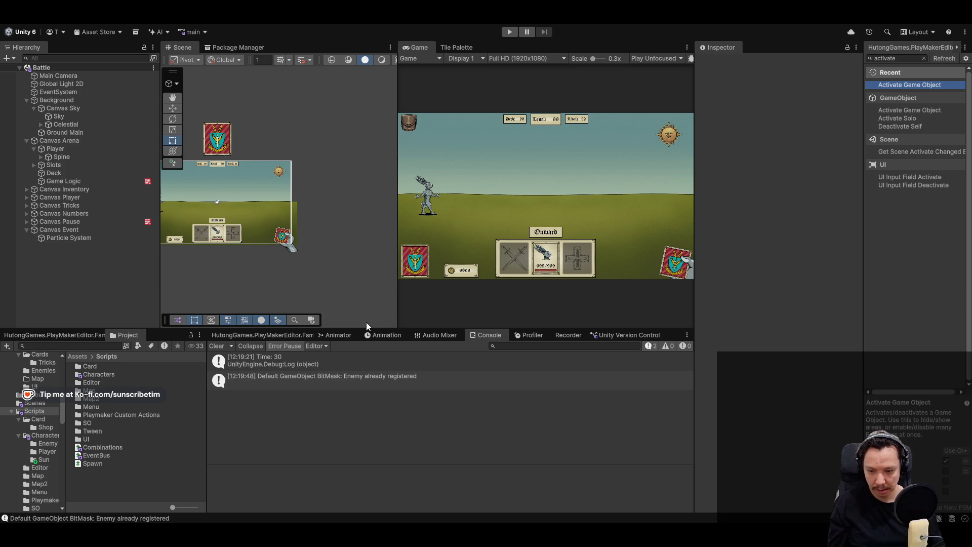
pyautogui.click(335, 335)
# In the Day clip, move the Celestial rotation and Sky colour keyframes earlier to about 1:30.
pyautogui.click(53, 109)
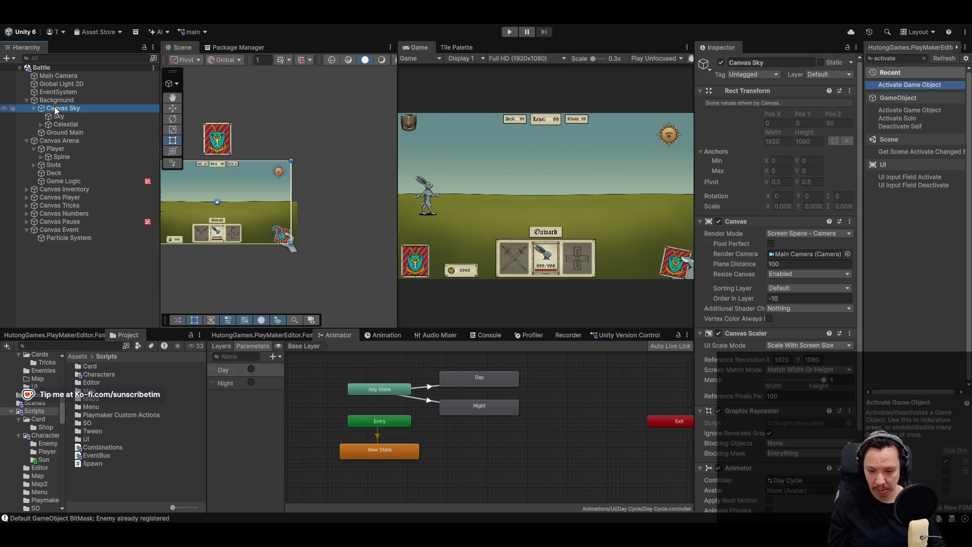
pyautogui.click(384, 336)
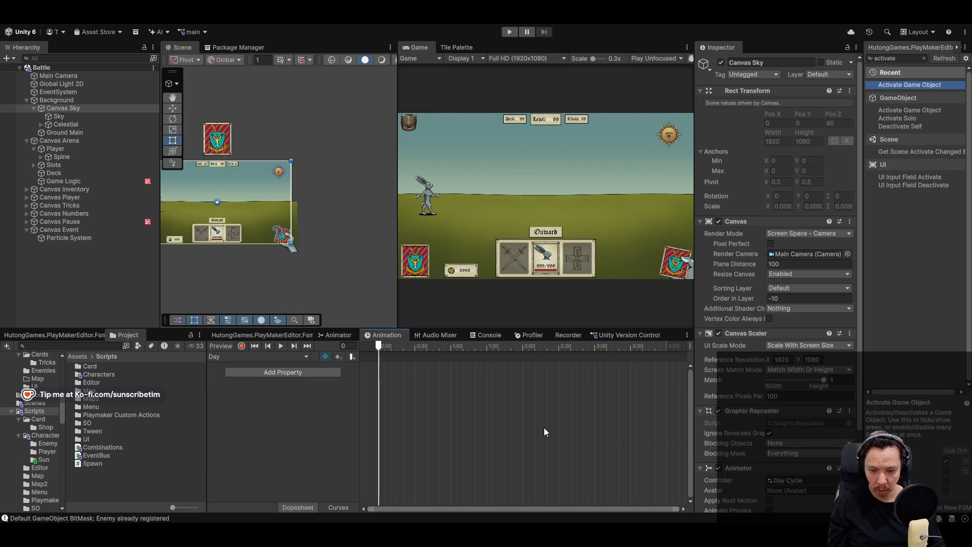
pyautogui.click(66, 125)
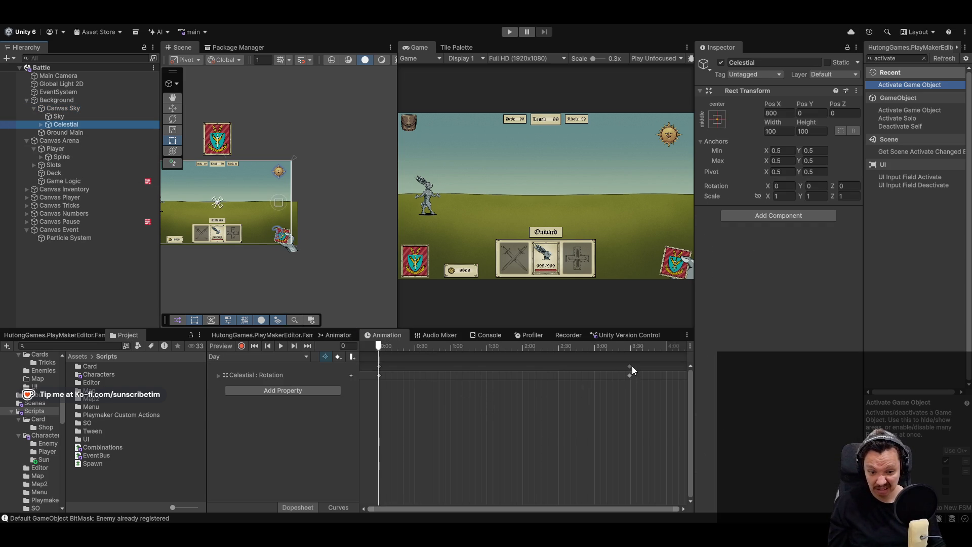
pyautogui.moveTo(630, 375); pyautogui.dragTo(487, 375)
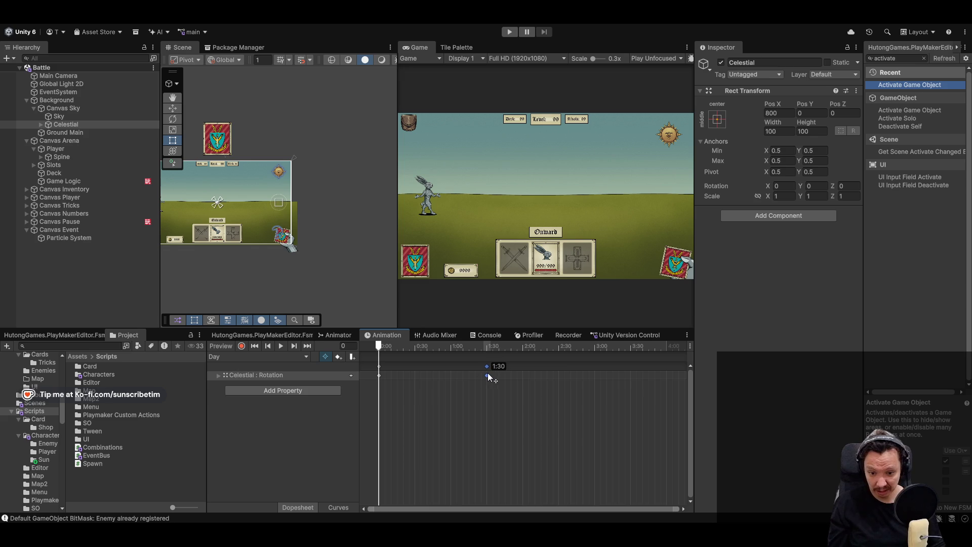
pyautogui.click(71, 116)
pyautogui.moveTo(667, 375); pyautogui.dragTo(524, 373)
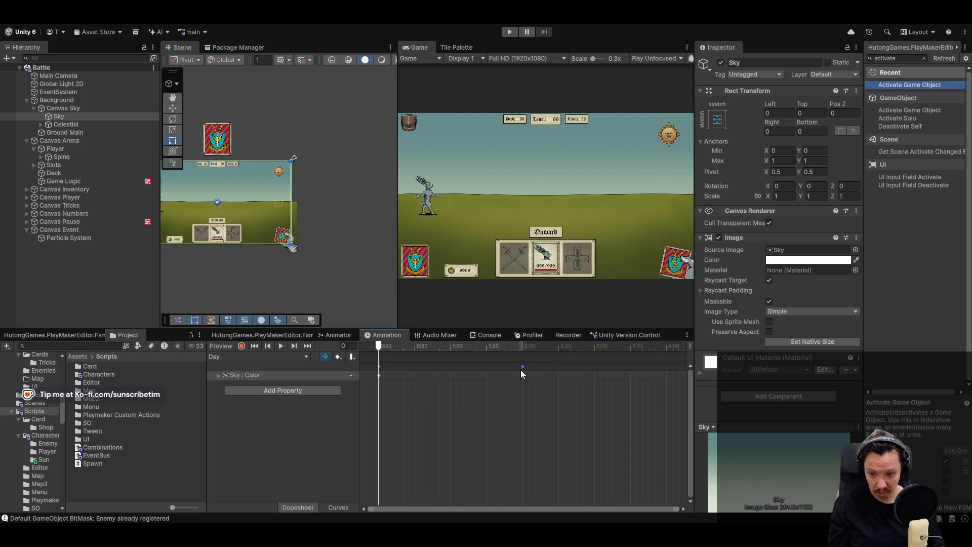
# In the Night clip, move the Sky colour key to 2:00 and Celestial rotation keys to 1:31, then play-test.
pyautogui.click(287, 357)
pyautogui.click(264, 381)
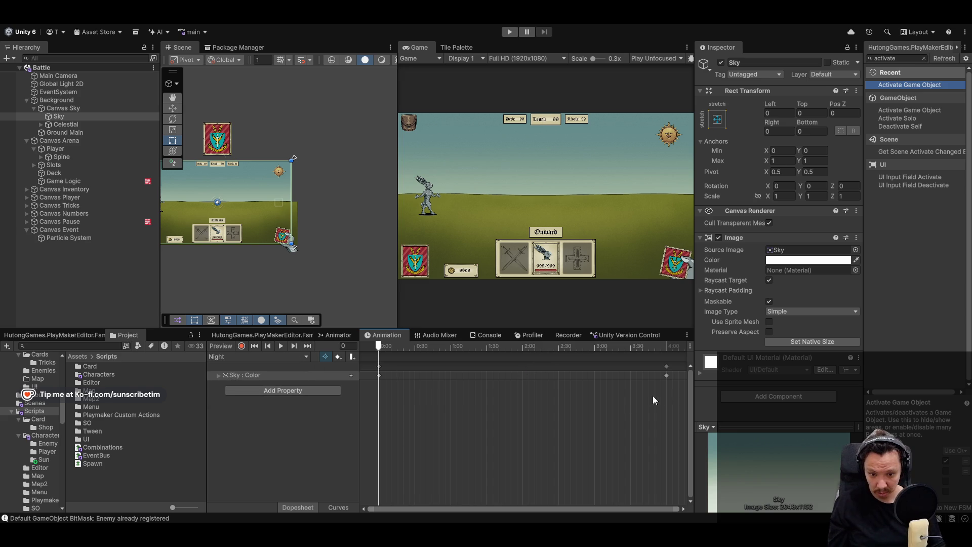
pyautogui.moveTo(667, 376); pyautogui.dragTo(524, 378)
pyautogui.click(88, 126)
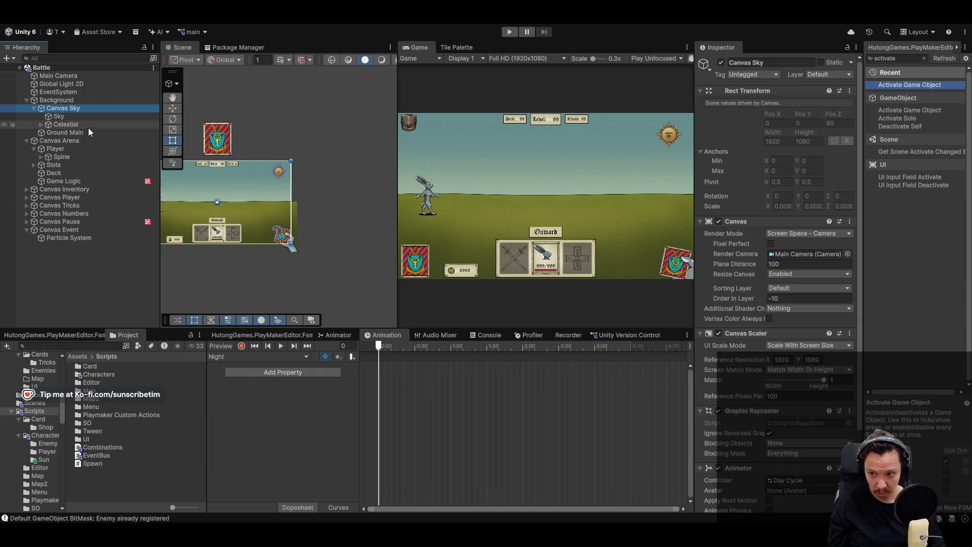
pyautogui.click(599, 391)
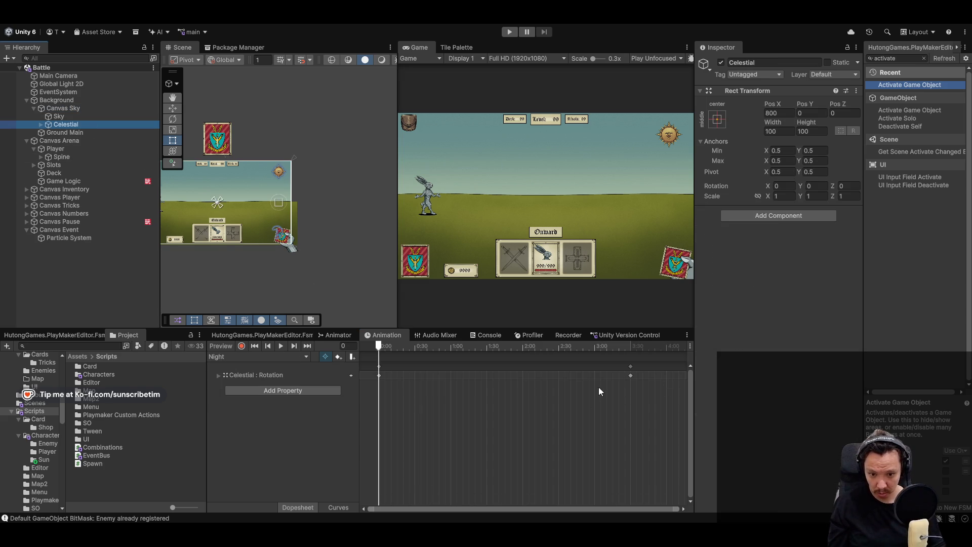
pyautogui.click(488, 348)
pyautogui.moveTo(632, 375); pyautogui.dragTo(485, 378)
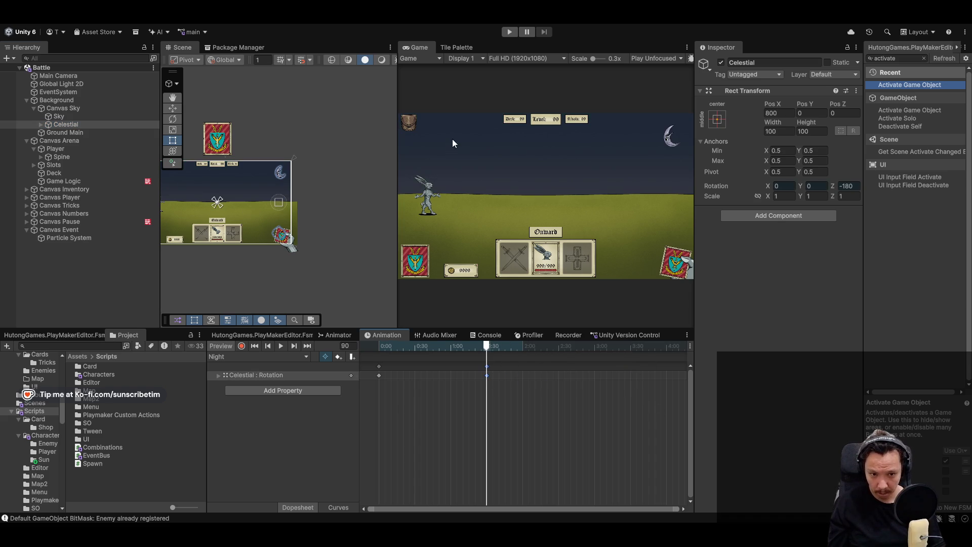
pyautogui.click(510, 32)
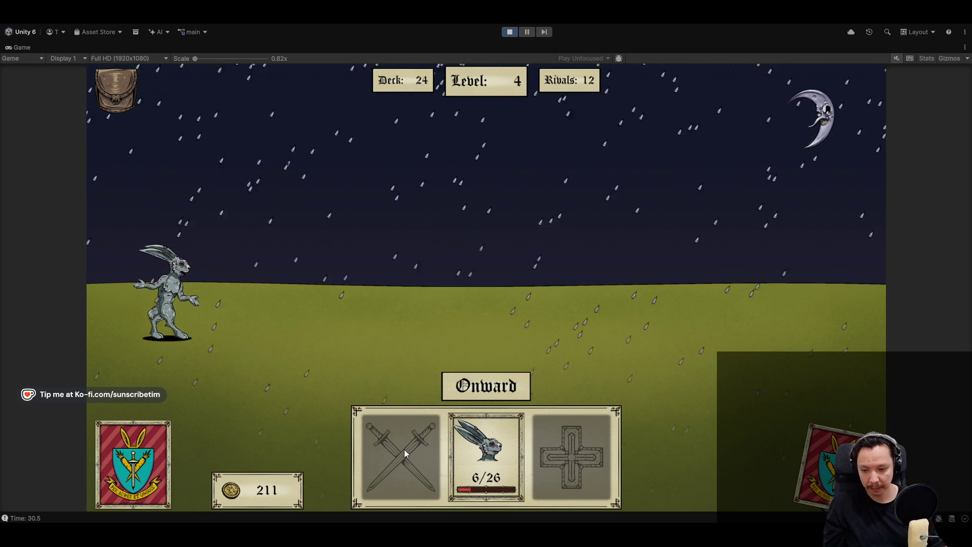
# Surrender the paused battle back to the map, restore the full editor layout, and stop play mode.
pyautogui.press('Escape')
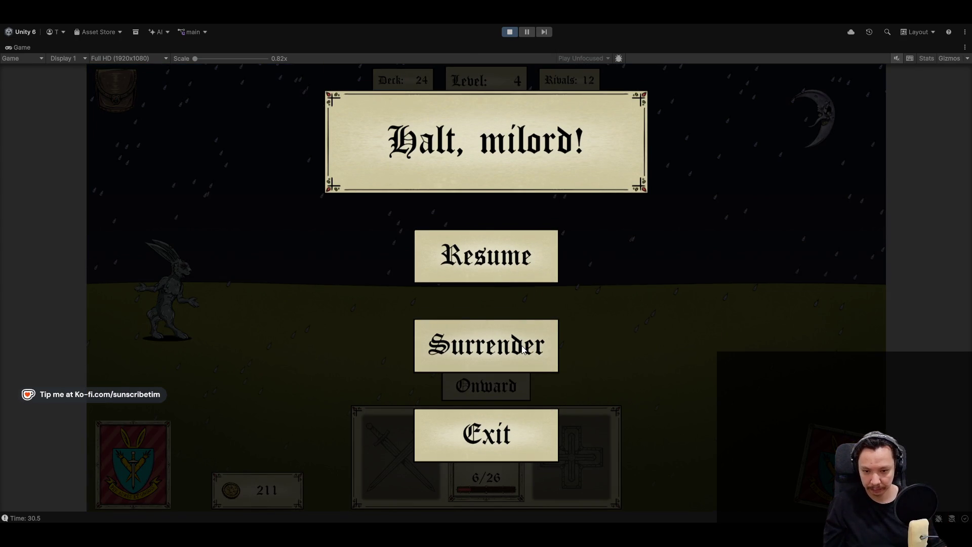
pyautogui.click(515, 352)
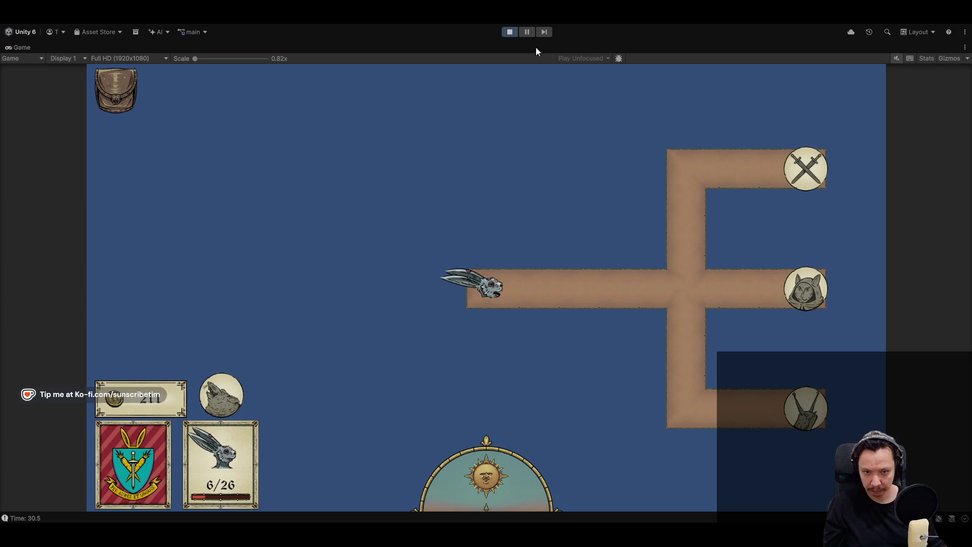
pyautogui.doubleClick(15, 46)
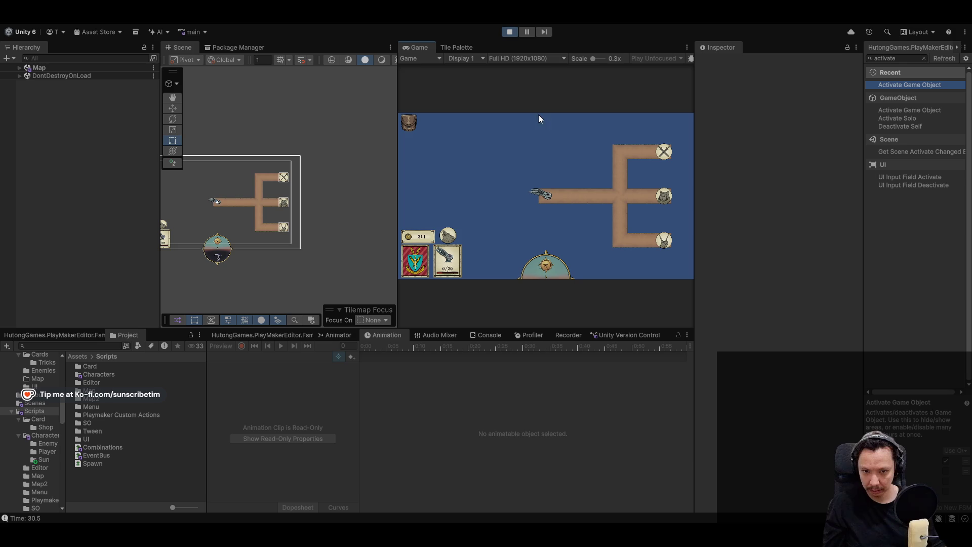
pyautogui.click(527, 32)
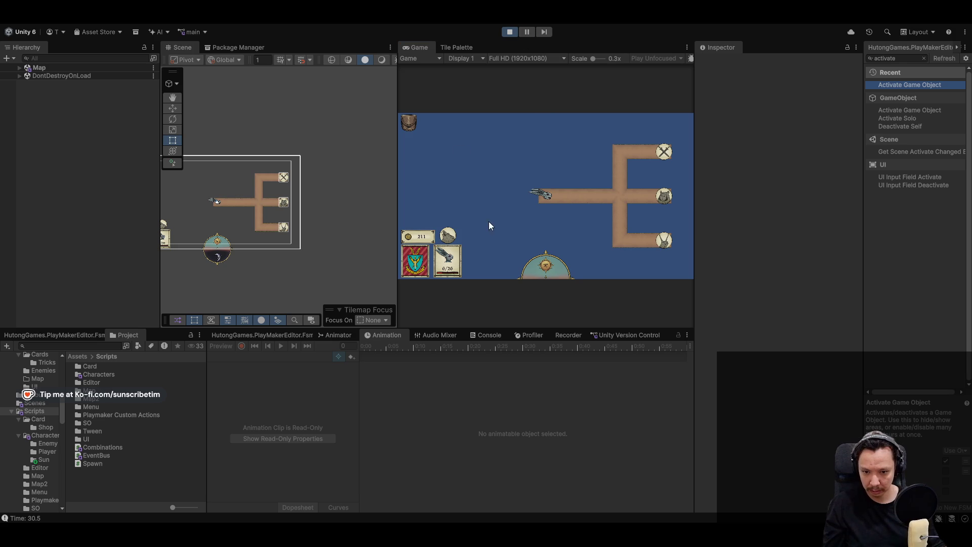
pyautogui.click(510, 33)
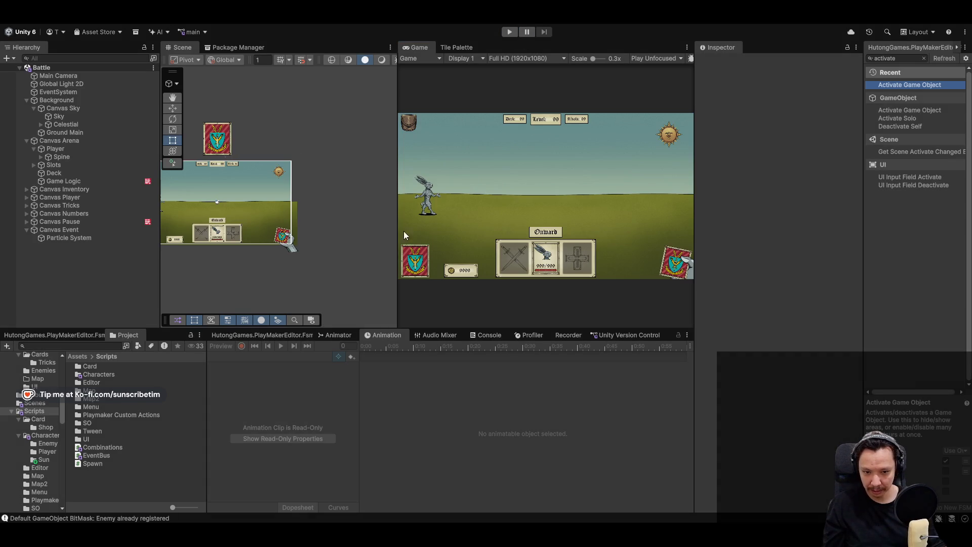
# Open the Menu scene from Assets > Scenes, start a new game, and enter the crossed-swords battle.
pyautogui.click(79, 354)
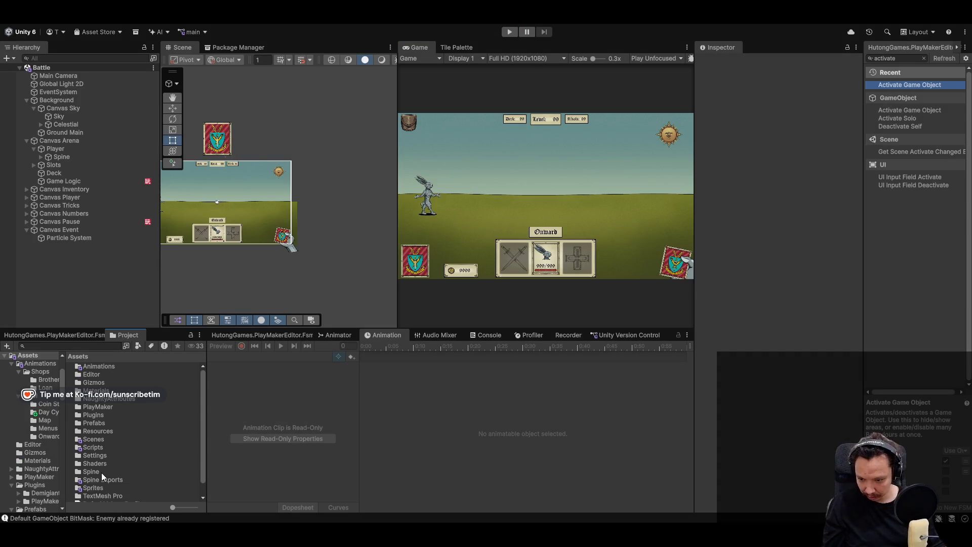
pyautogui.doubleClick(98, 440)
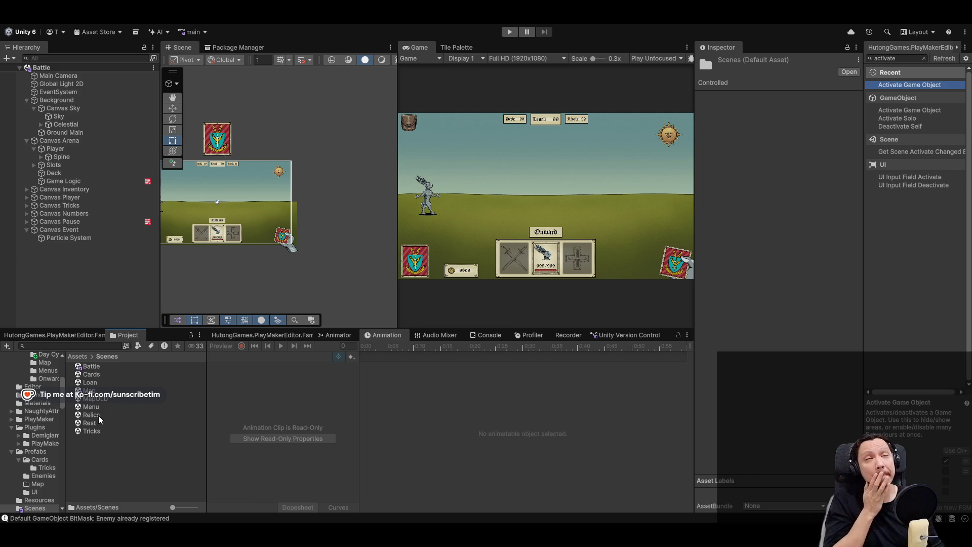
pyautogui.doubleClick(91, 407)
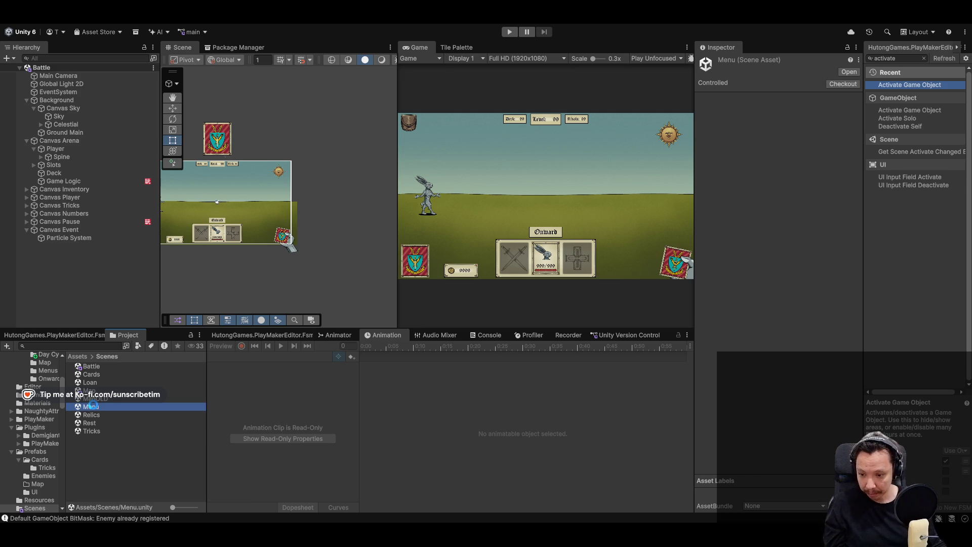
pyautogui.click(509, 31)
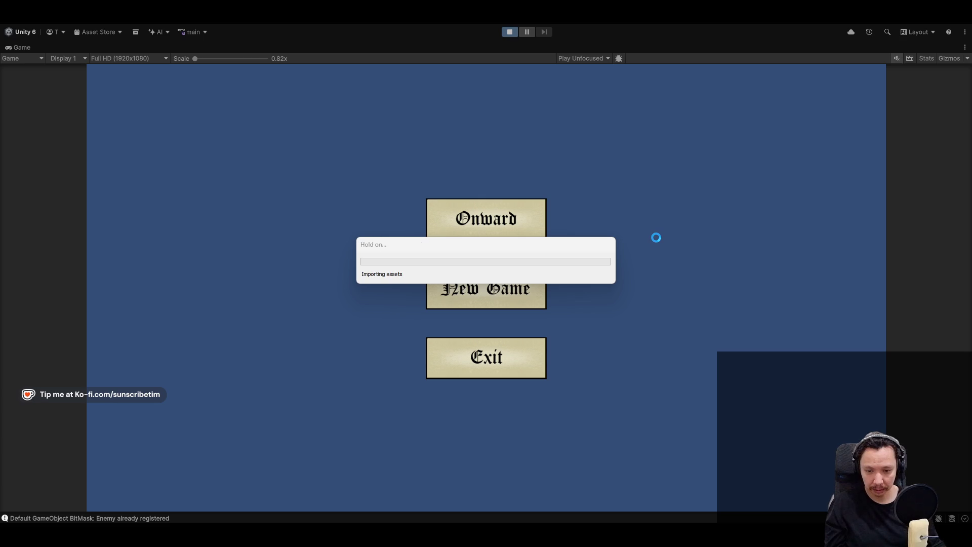
pyautogui.click(505, 293)
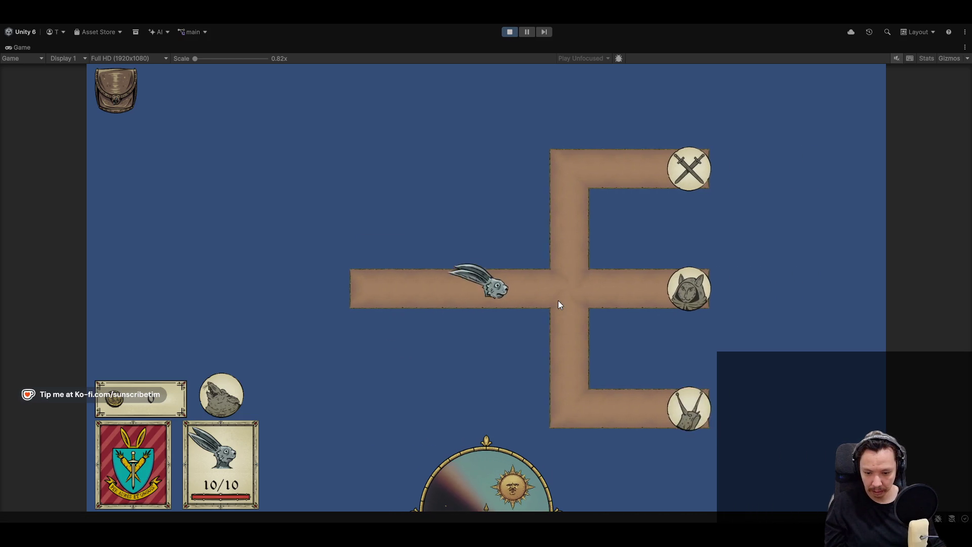
pyautogui.press('w')
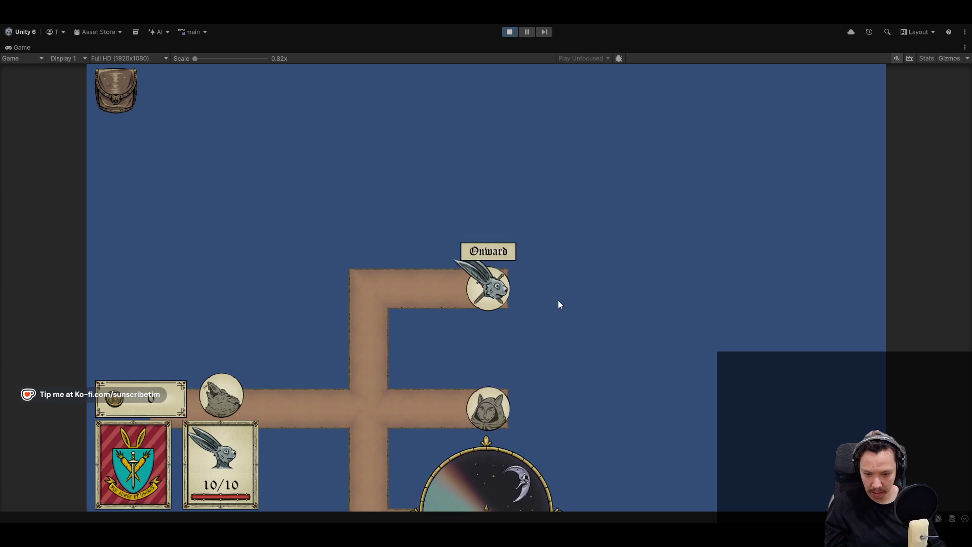
pyautogui.click(498, 249)
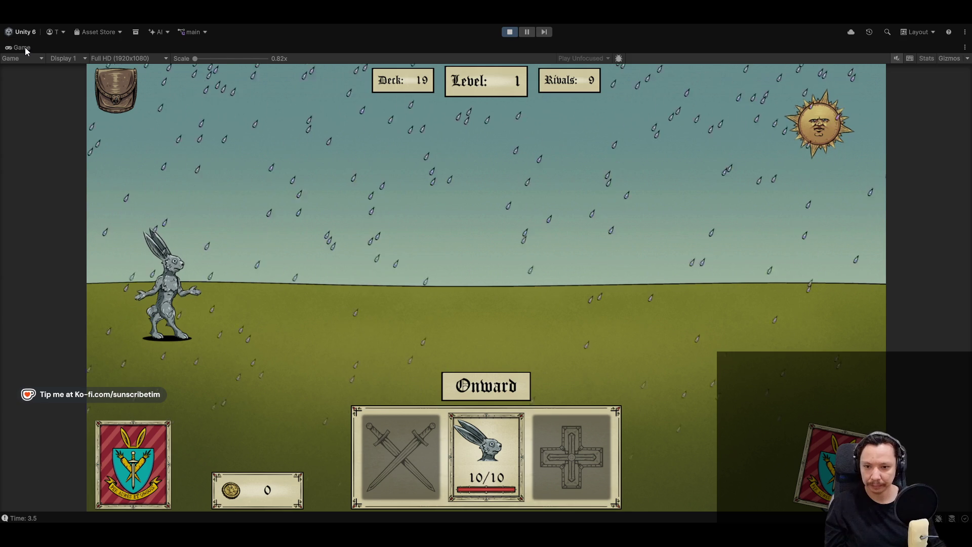
pyautogui.hotkey('shift', 'space')
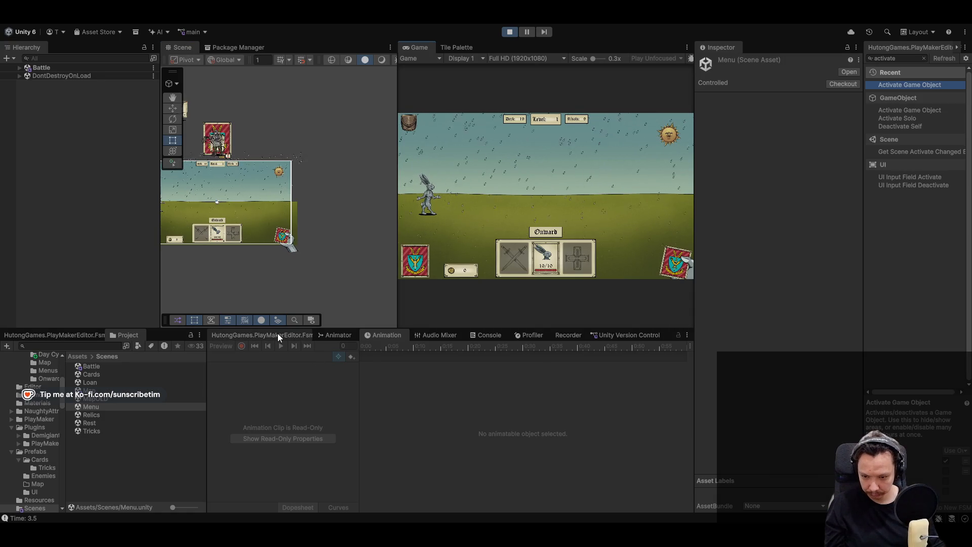
# Select the "Time: 3.5" Console entry and open Combinations.cs from its stack trace link.
pyautogui.click(279, 334)
pyautogui.click(488, 336)
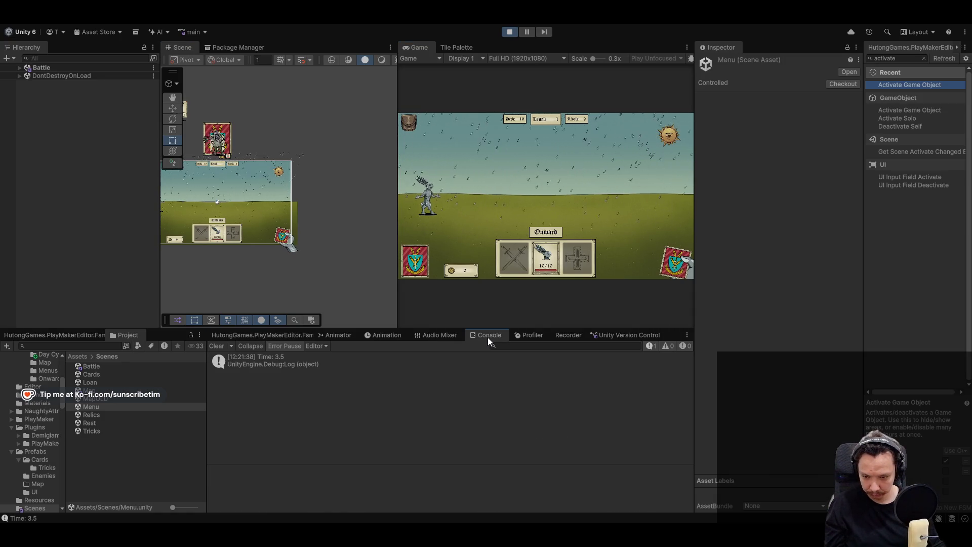
pyautogui.click(344, 368)
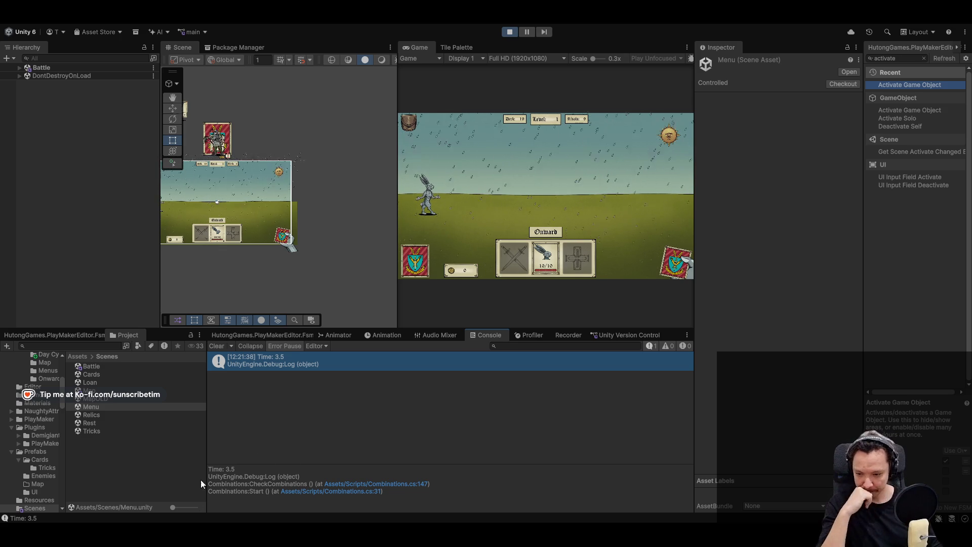
pyautogui.doubleClick(361, 361)
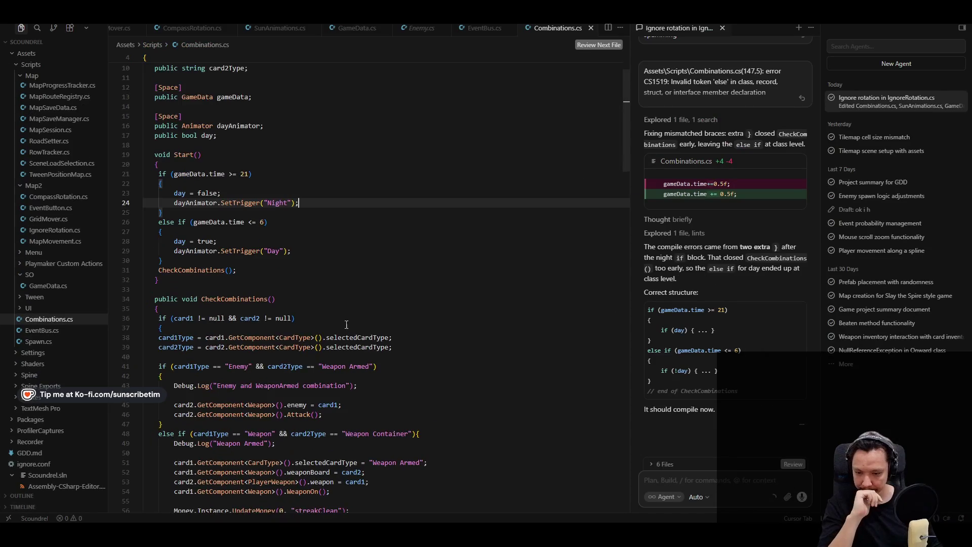
# Stop the Unity play test and return to the line 149 night condition in Combinations.cs.
pyautogui.scroll(3, 361, 361)
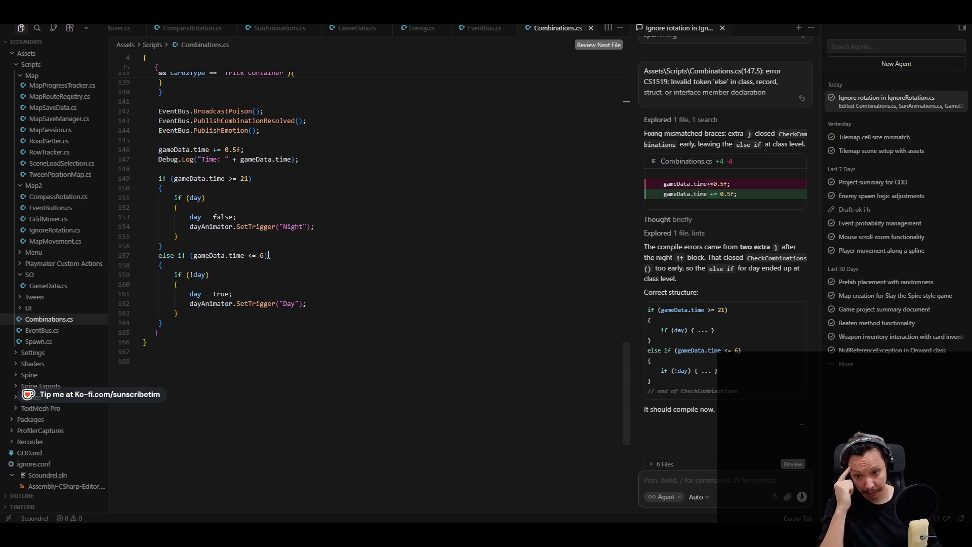
pyautogui.hotkey('alt', 'Tab')
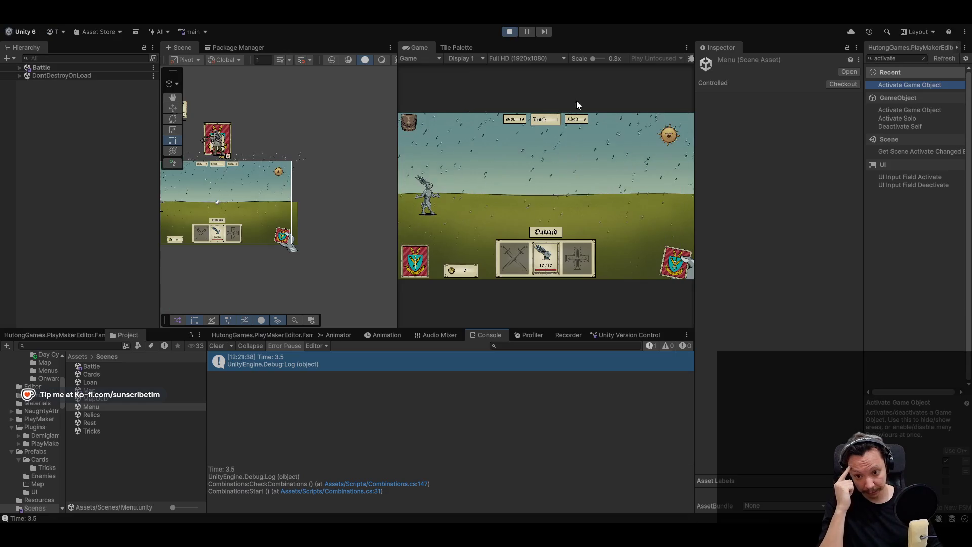
pyautogui.click(505, 32)
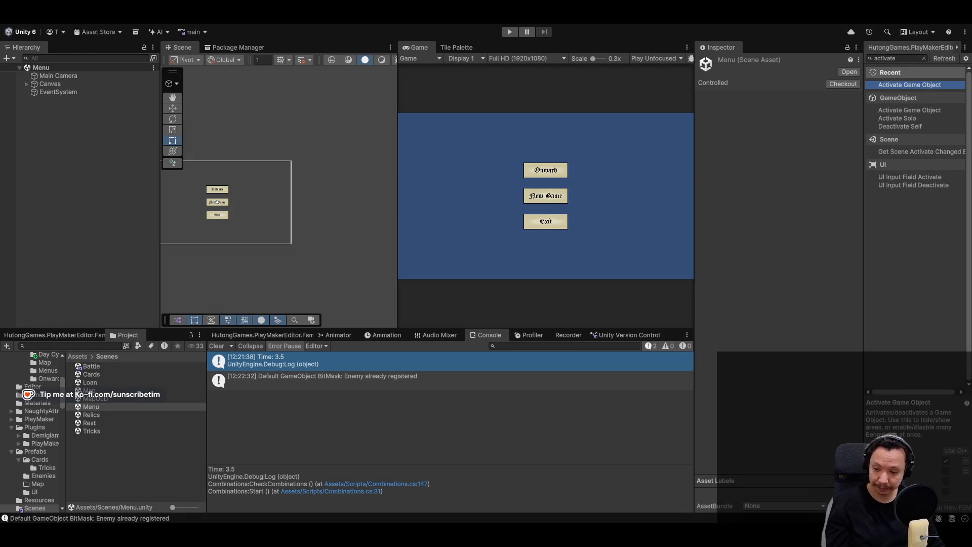
pyautogui.hotkey('alt', 'Tab')
pyautogui.click(244, 178)
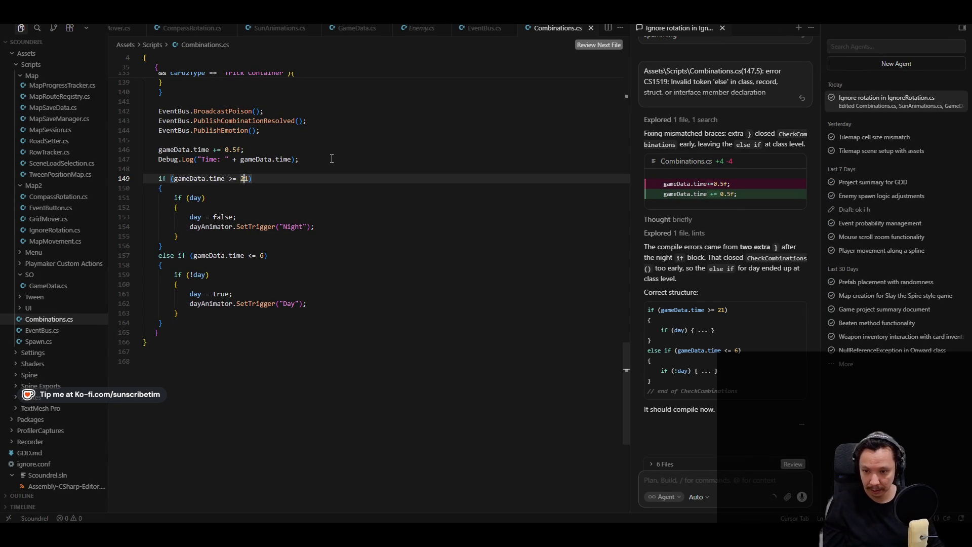
pyautogui.hotkey('ctrl', 'End')
# Extend the line 149 check with 'or gameData.time <= 6' and change line 157's comparison to >.
pyautogui.click(255, 179)
pyautogui.write('or')
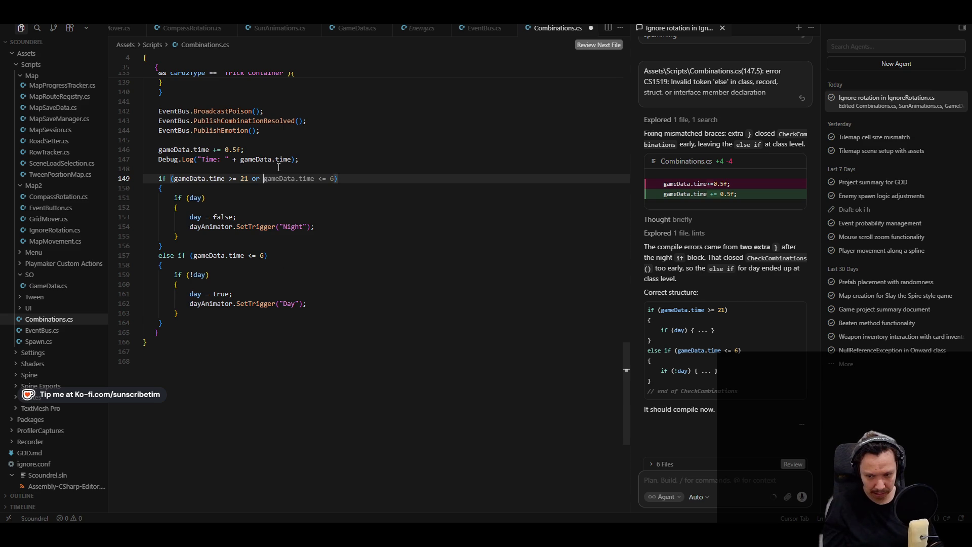
pyautogui.press('Tab')
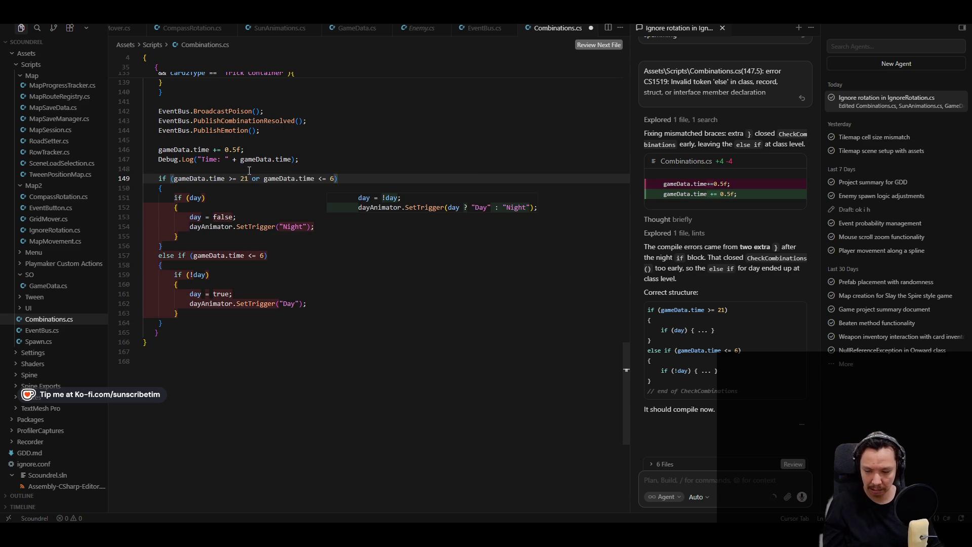
pyautogui.click(256, 255)
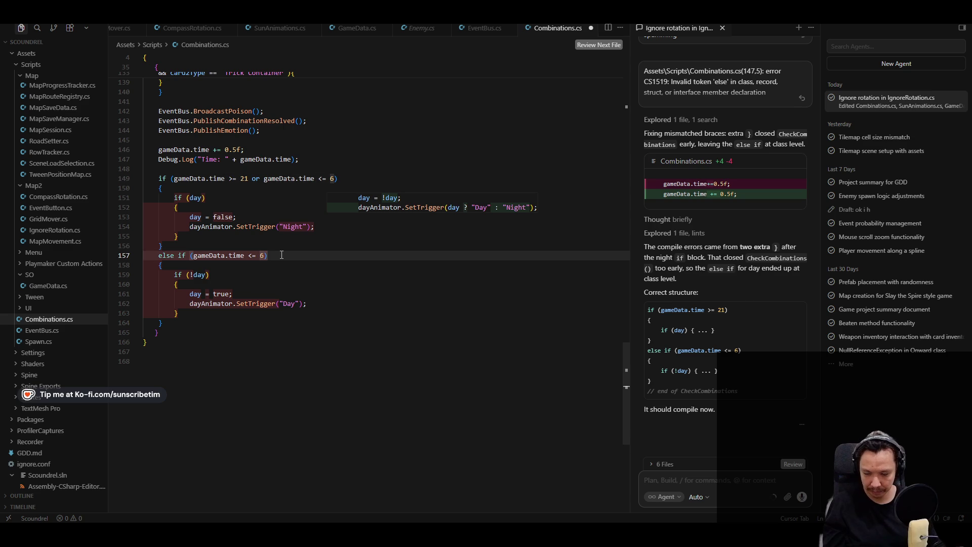
pyautogui.press('Delete')
pyautogui.press('Right')
pyautogui.write('>')
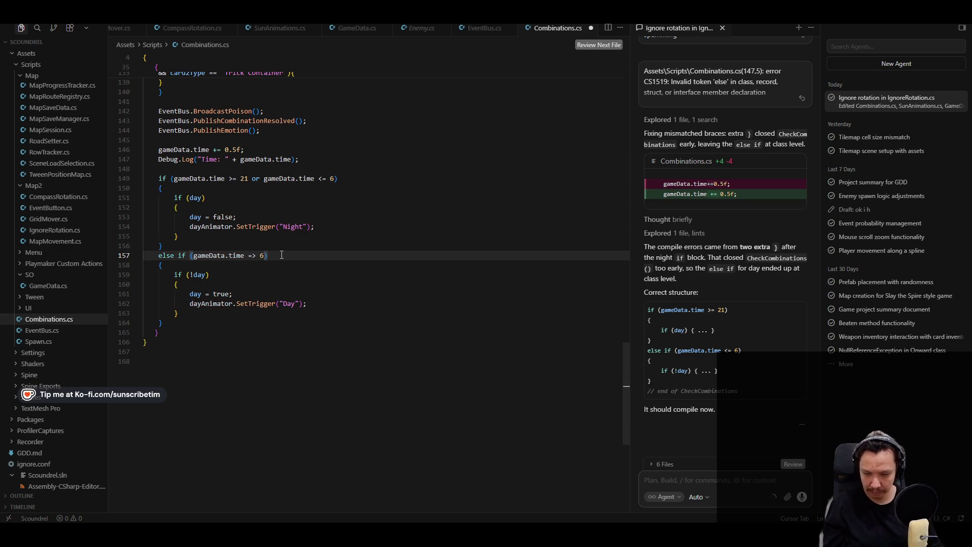
# Replace 'or' with || in the line 149 condition and inspect its braces.
pyautogui.click(391, 312)
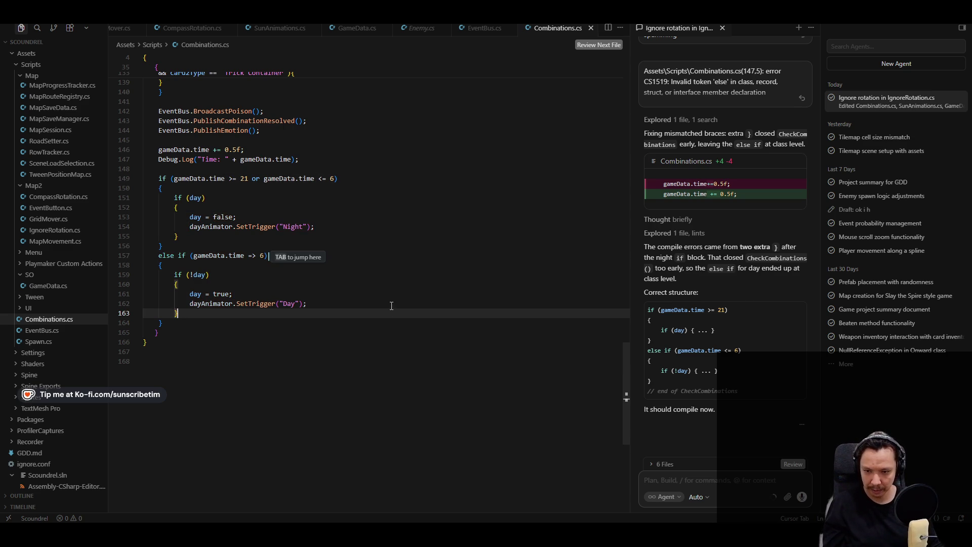
pyautogui.click(334, 226)
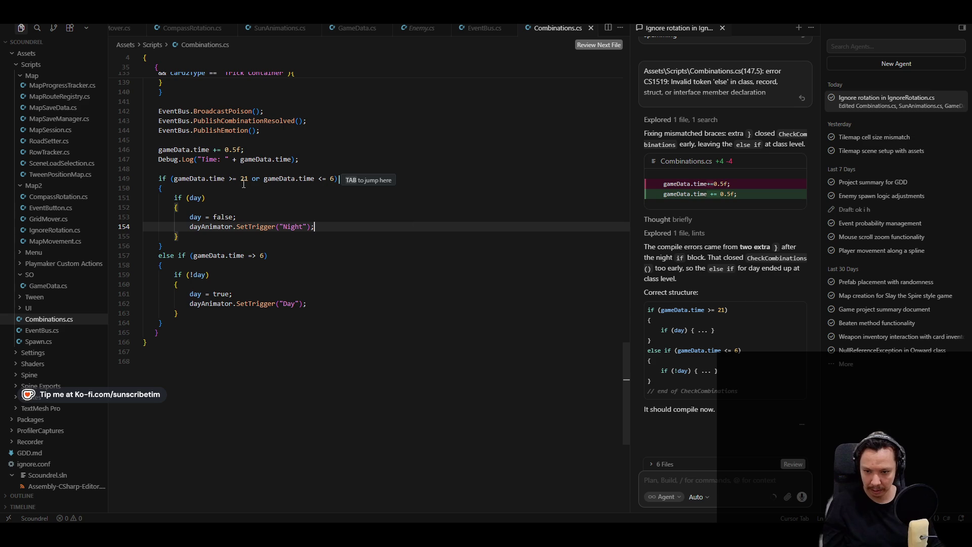
pyautogui.click(287, 179)
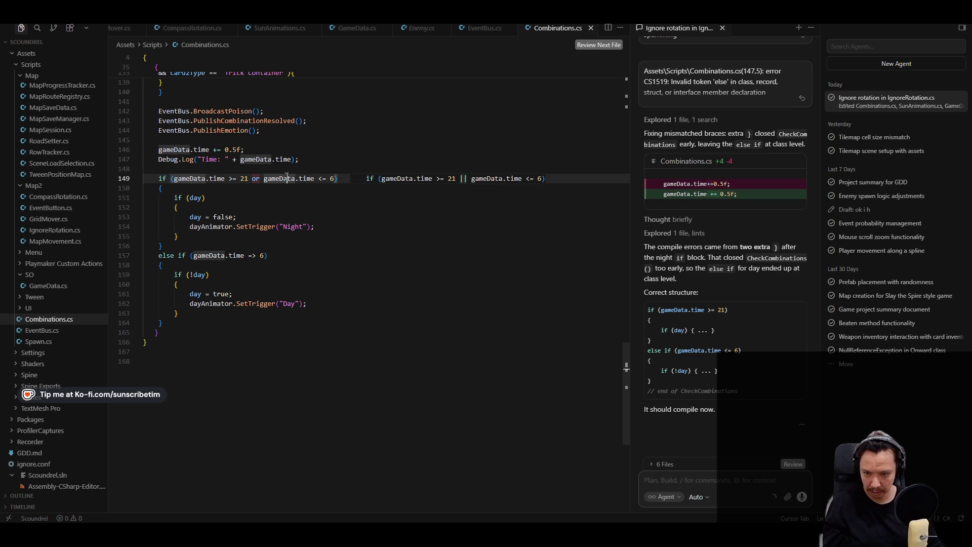
pyautogui.press('Tab')
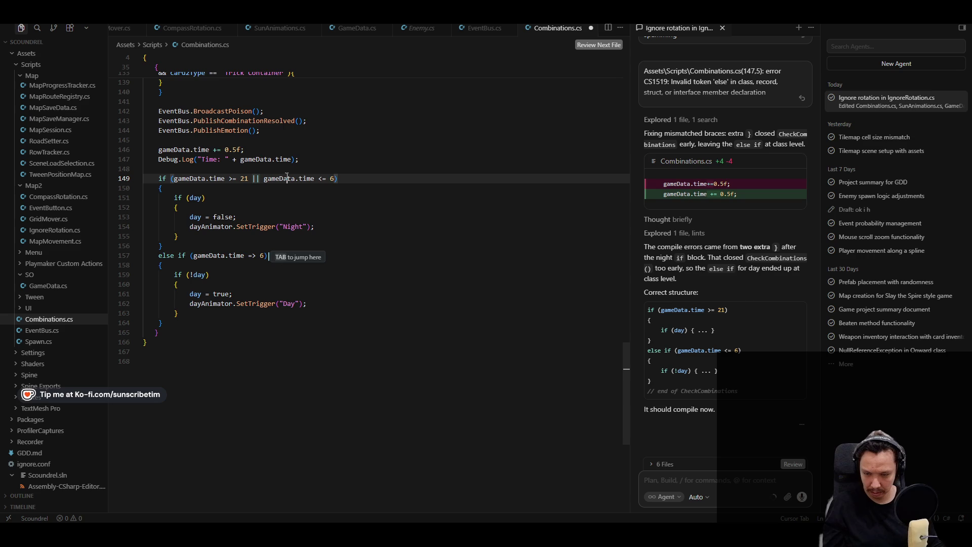
pyautogui.moveTo(370, 183); pyautogui.dragTo(172, 180)
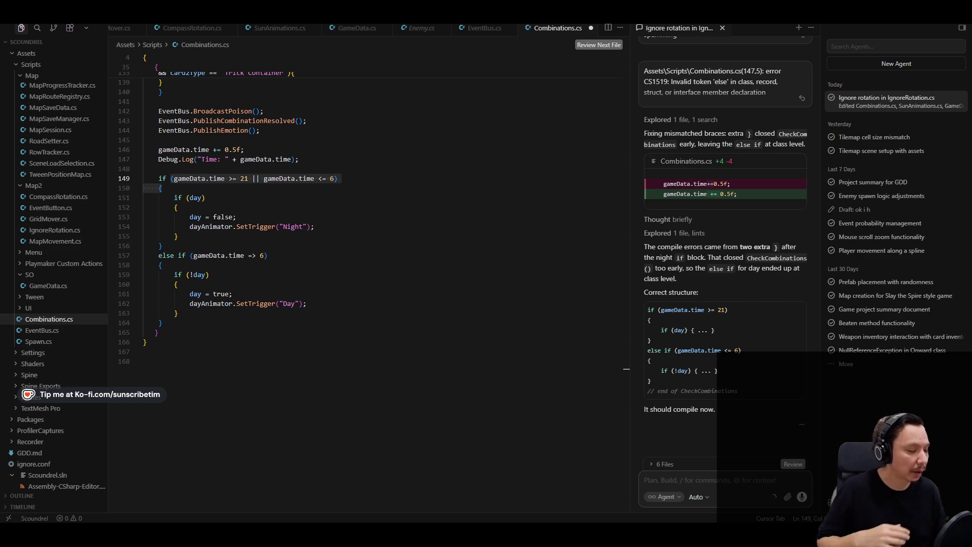
pyautogui.press('Down')
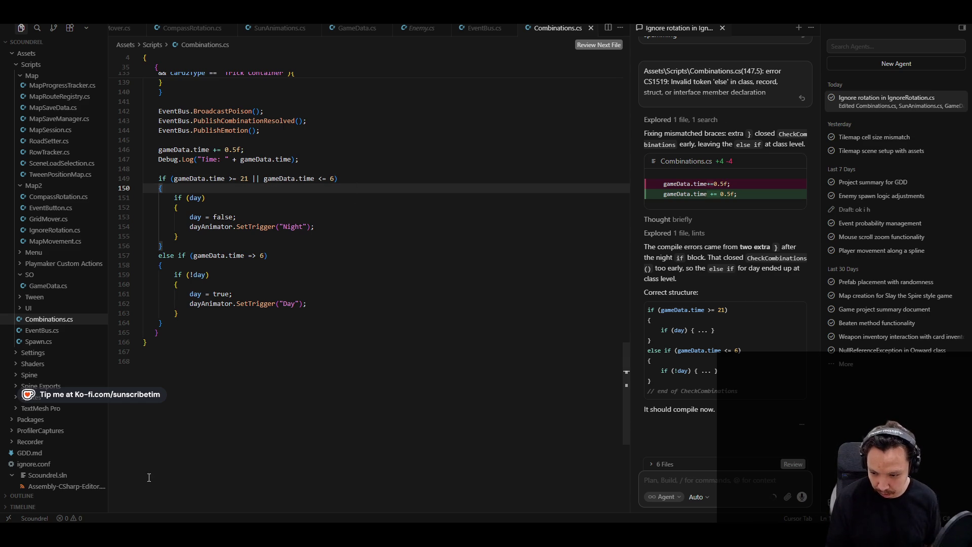
pyautogui.hotkey('alt', 'Tab')
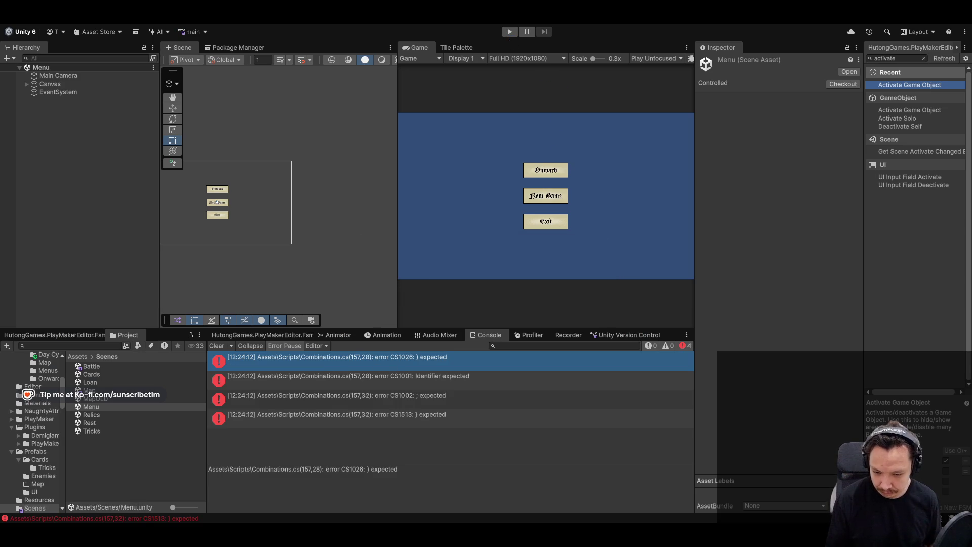
pyautogui.hotkey('alt', 'Tab')
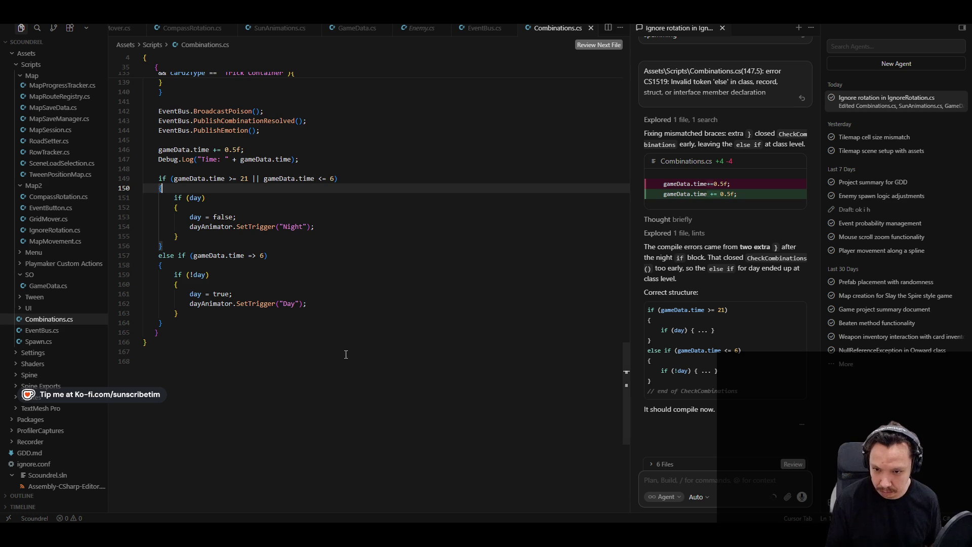
pyautogui.click(366, 177)
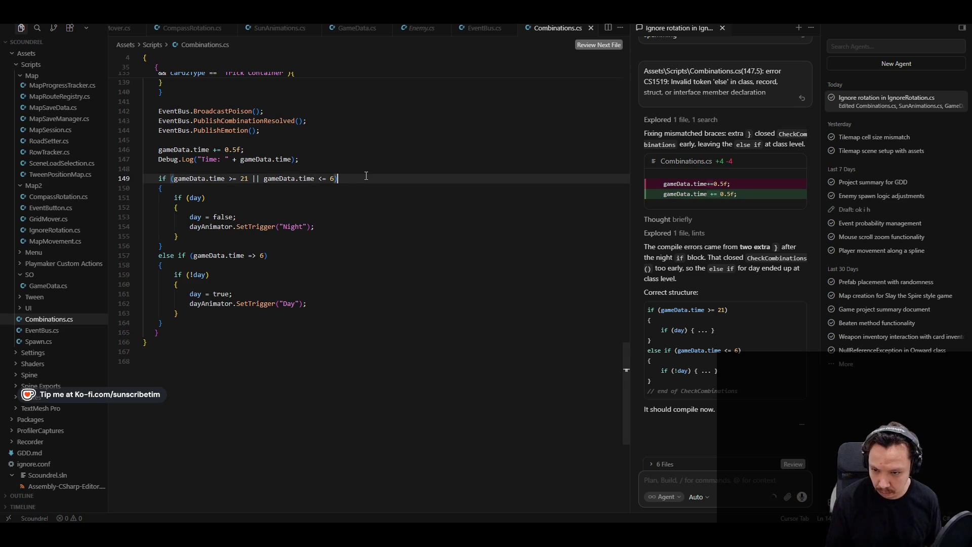
pyautogui.click(365, 185)
pyautogui.click(369, 178)
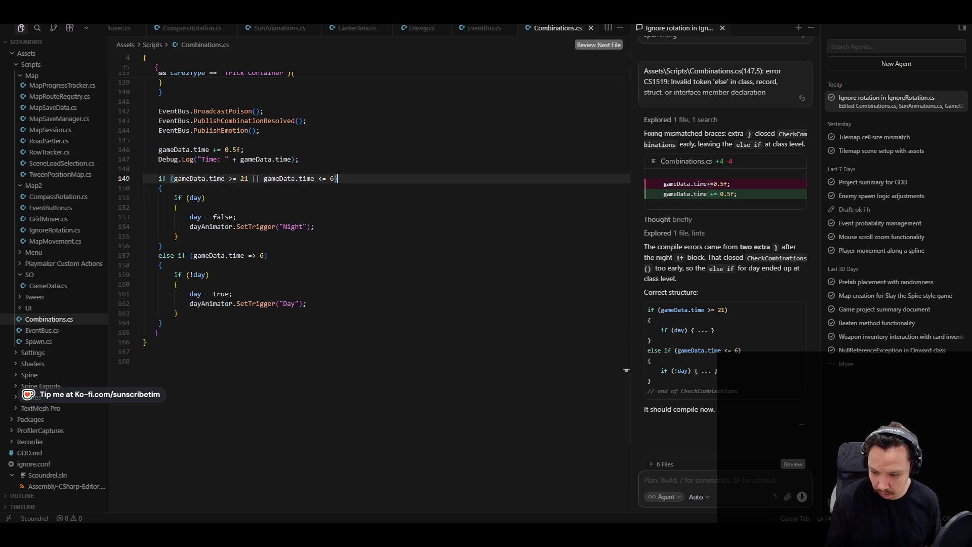
# Copy the four Combinations.cs compile errors from the Unity console and send them to the agent.
pyautogui.hotkey('alt', 'Tab')
pyautogui.click(457, 415)
pyautogui.keyDown('shift'); pyautogui.click(400, 362); pyautogui.keyUp('shift')
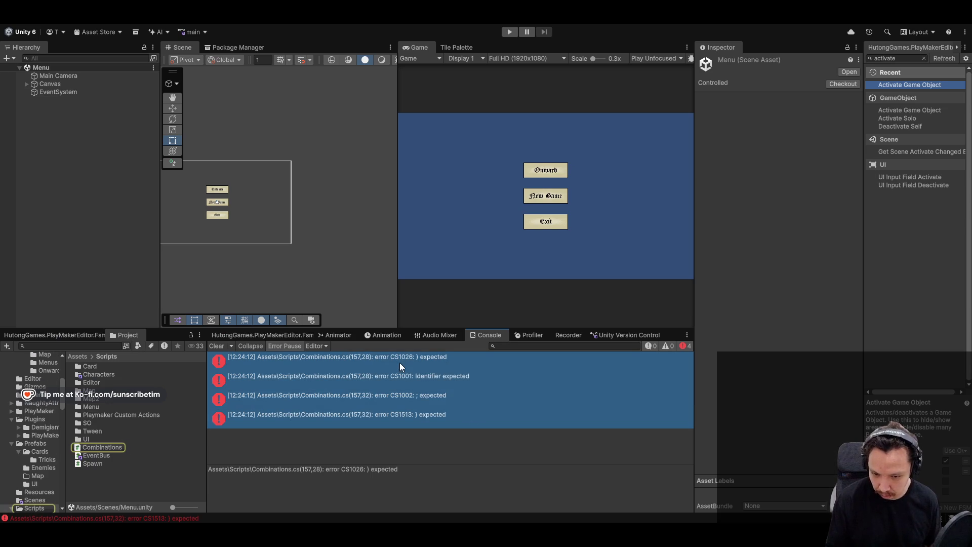
pyautogui.hotkey('alt', 'Tab')
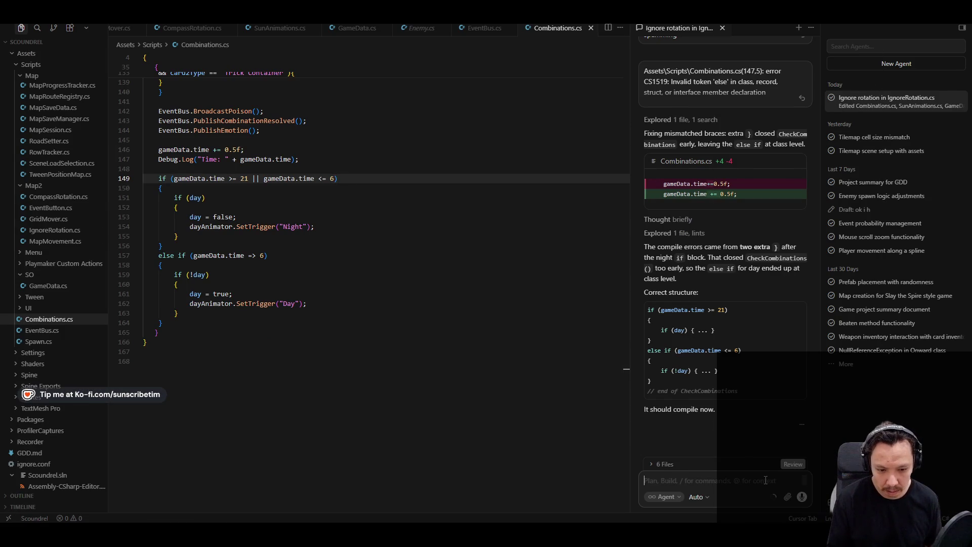
pyautogui.hotkey('ctrl', 'v')
pyautogui.press('Return')
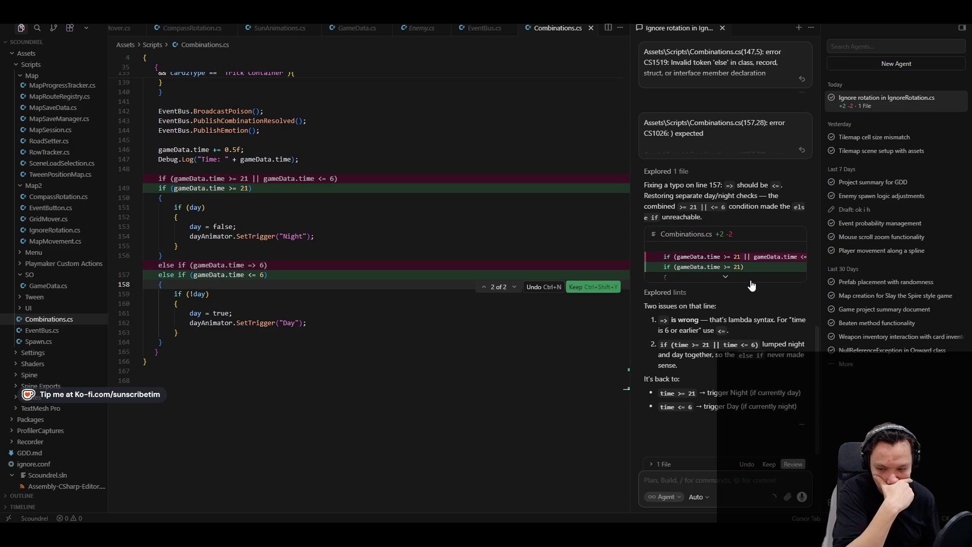
# Keep the agent's fix using if (gameData.time >= 21) and else if (gameData.time <= 6).
pyautogui.click(769, 465)
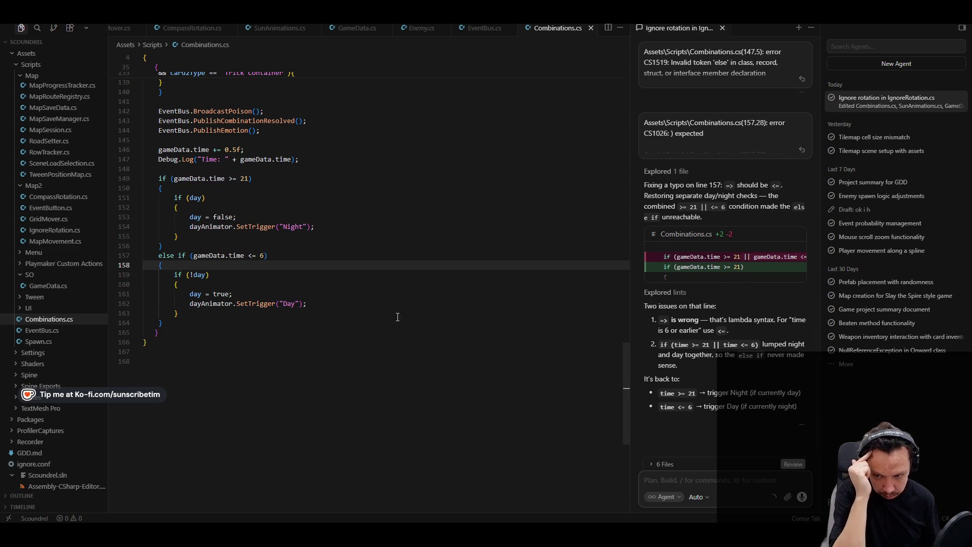
# Tell the agent that night should cover hours 21–23 and 0–5.
pyautogui.write('bit with nighti set ')
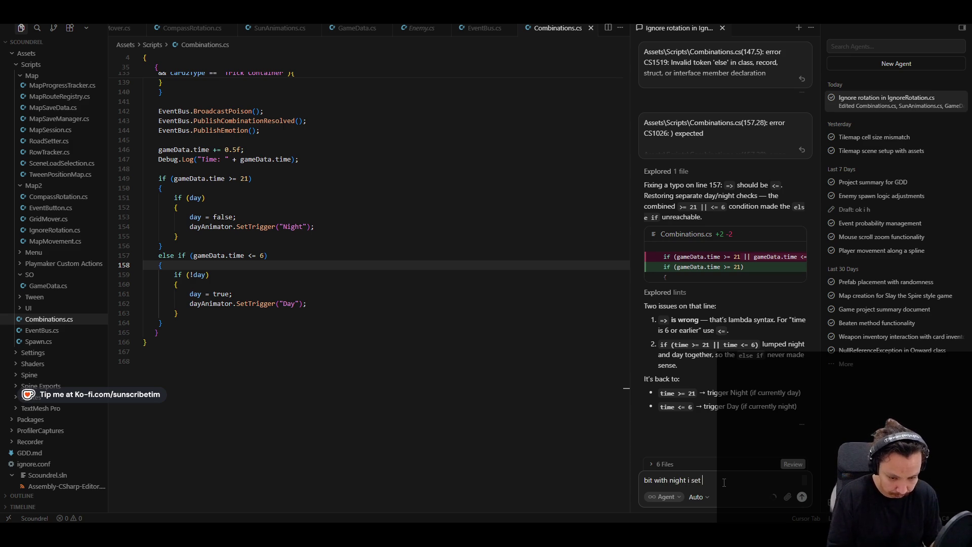
pyautogui.write('lik')
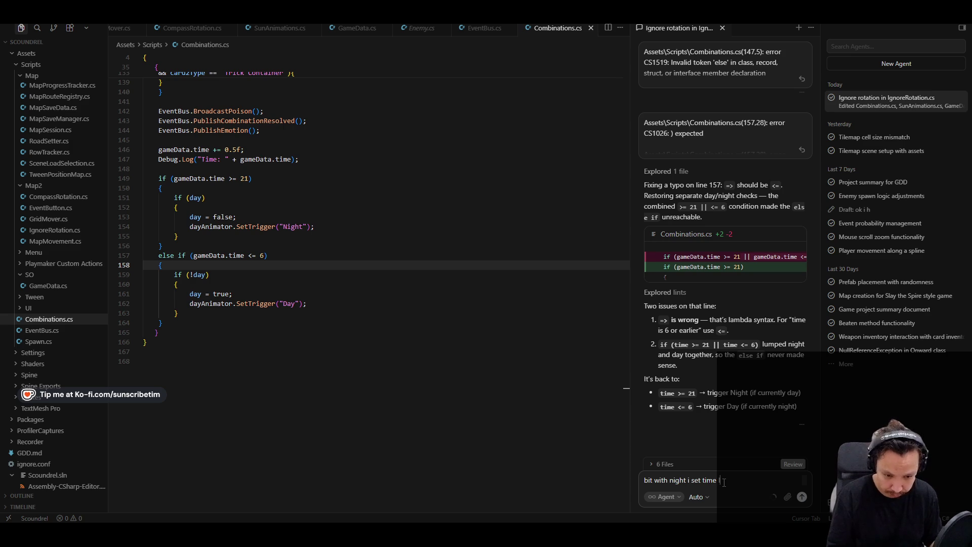
pyautogui.write('time')
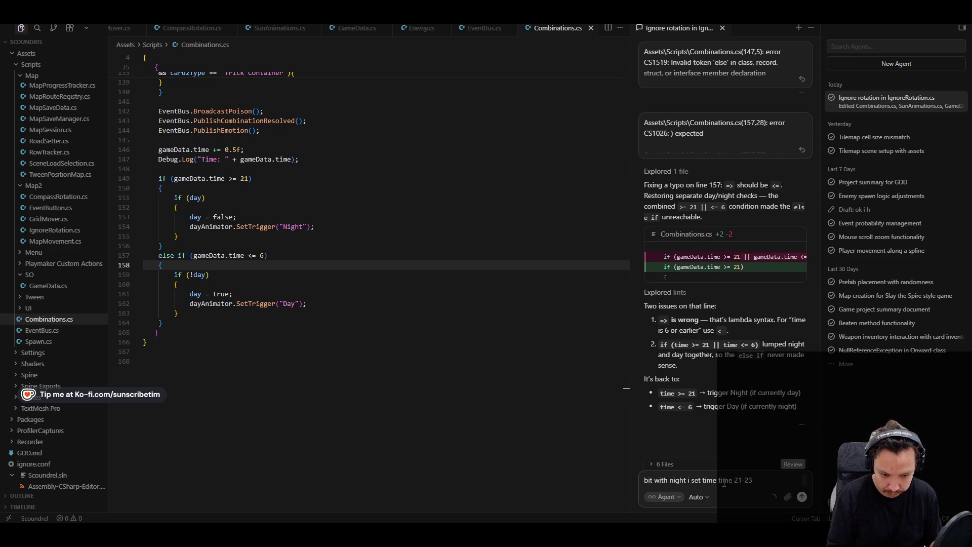
pyautogui.write(', 0-6')
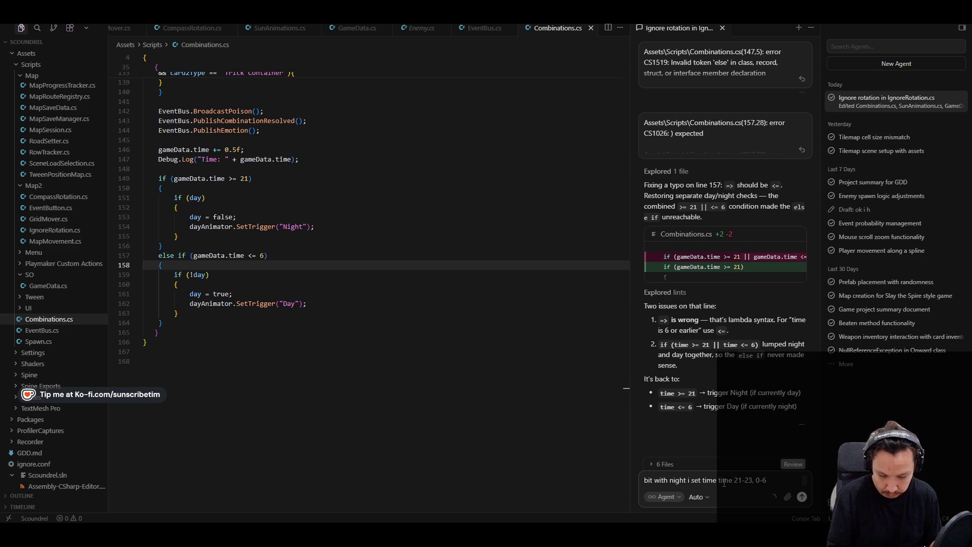
pyautogui.press('BackSpace')
pyautogui.write('5')
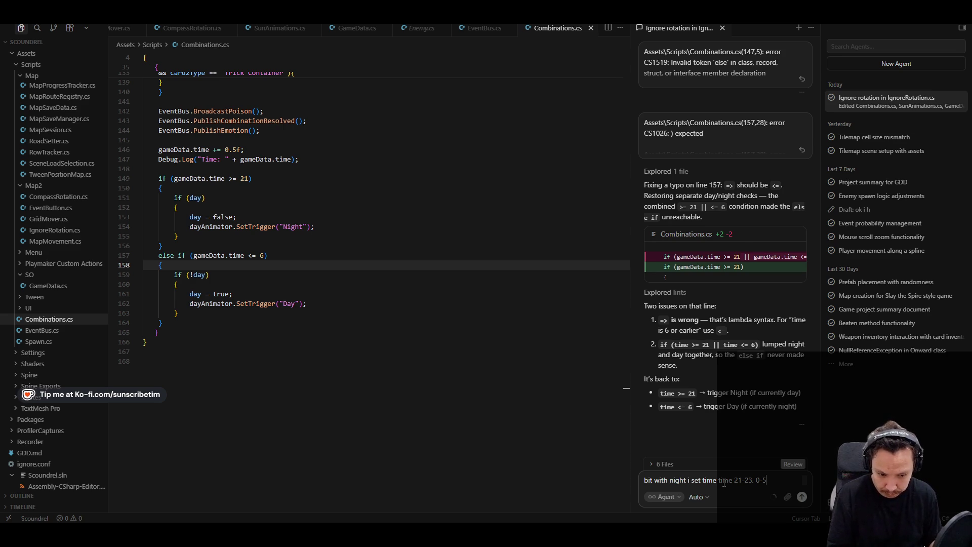
pyautogui.press('Return')
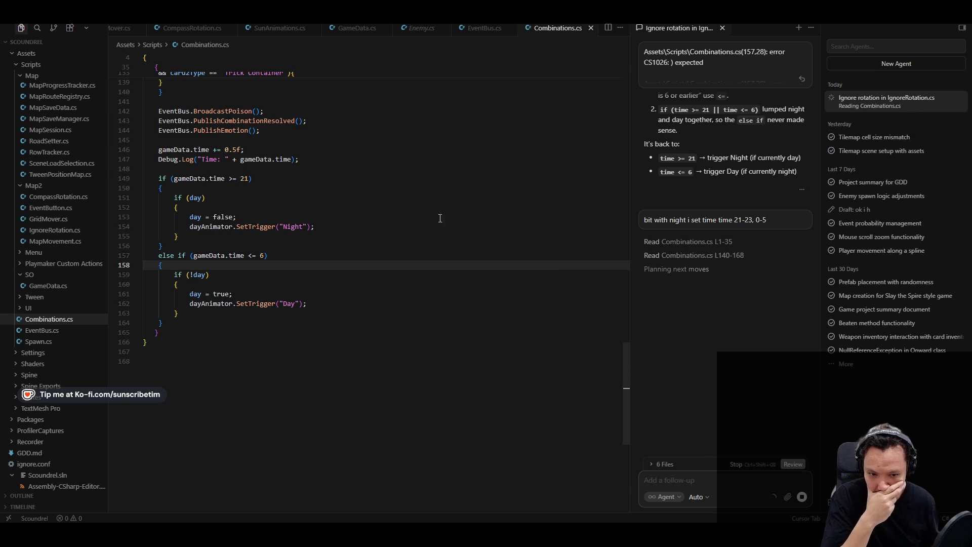
# Type || into the line 149 condition and dismiss the inline suggestion.
pyautogui.click(300, 175)
pyautogui.write('||')
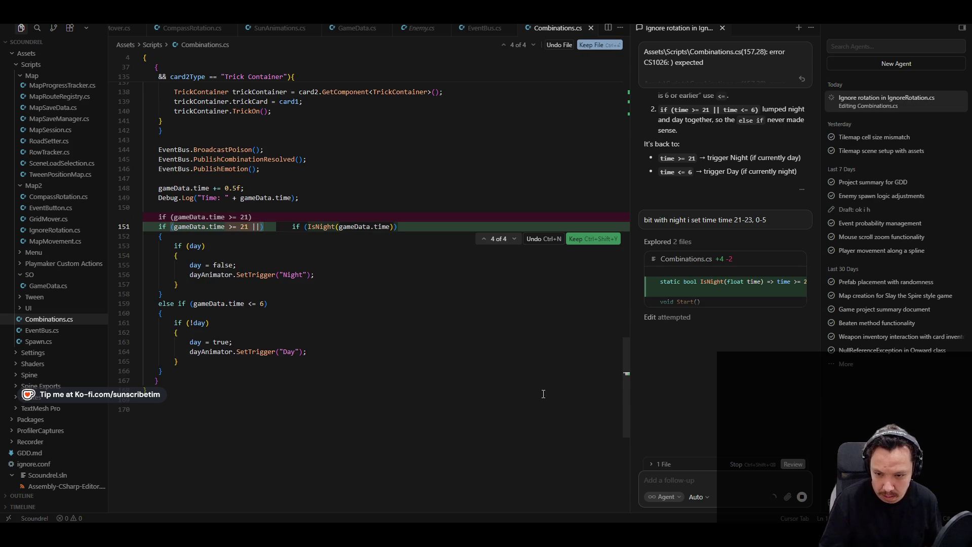
pyautogui.click(533, 374)
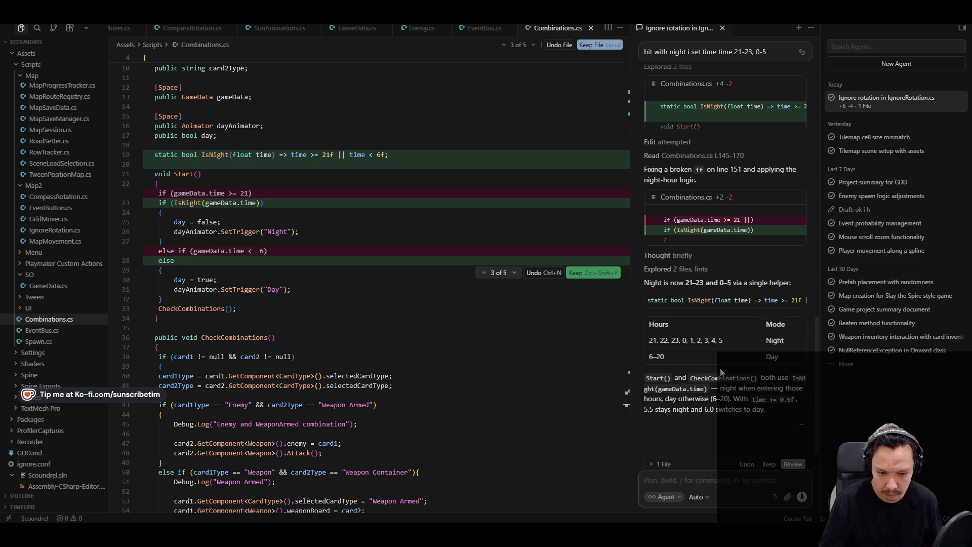
# Keep the agent's IsNight(time) helper changes and look over the updated file.
pyautogui.scroll(-20, 386, 337)
pyautogui.scroll(10, 386, 337)
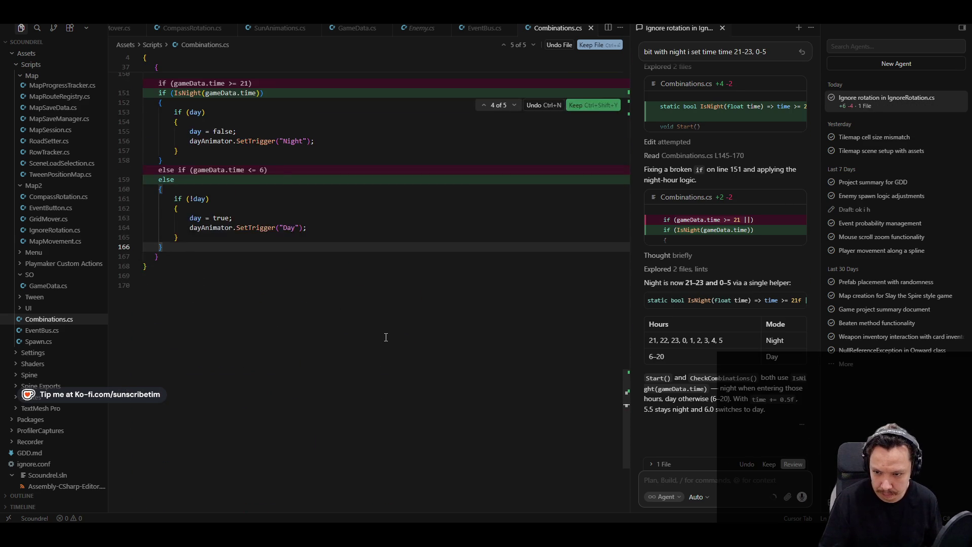
pyautogui.click(769, 468)
pyautogui.scroll(20, 380, 412)
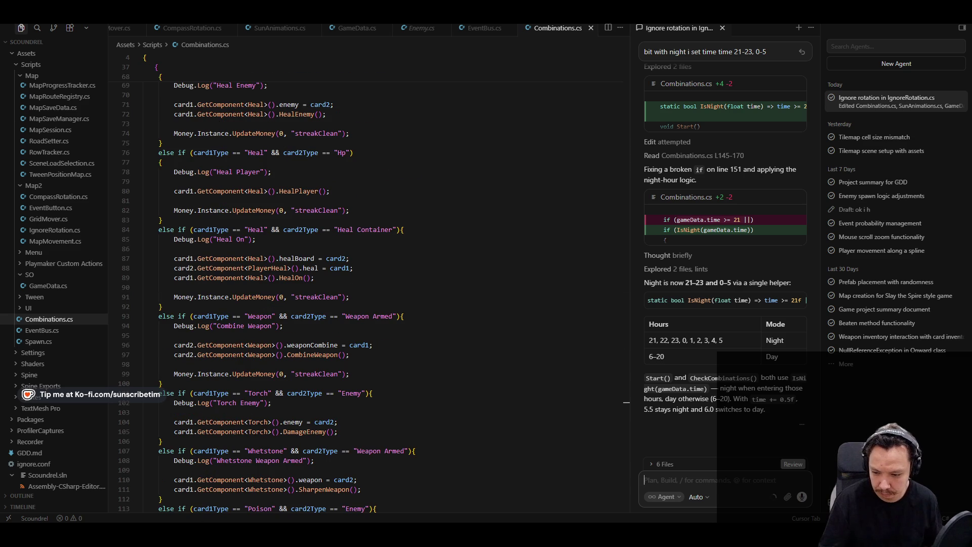
pyautogui.scroll(20, 399, 355)
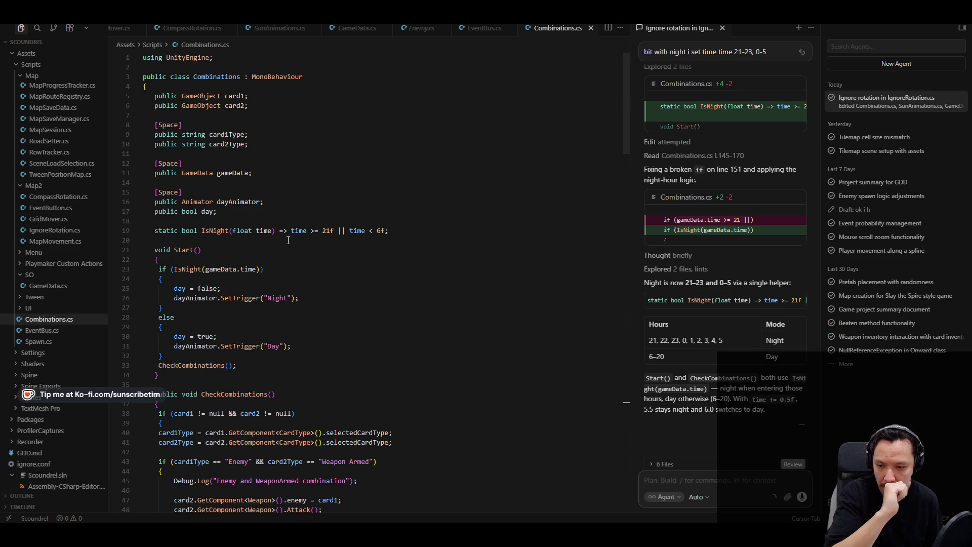
pyautogui.scroll(-2, 301, 244)
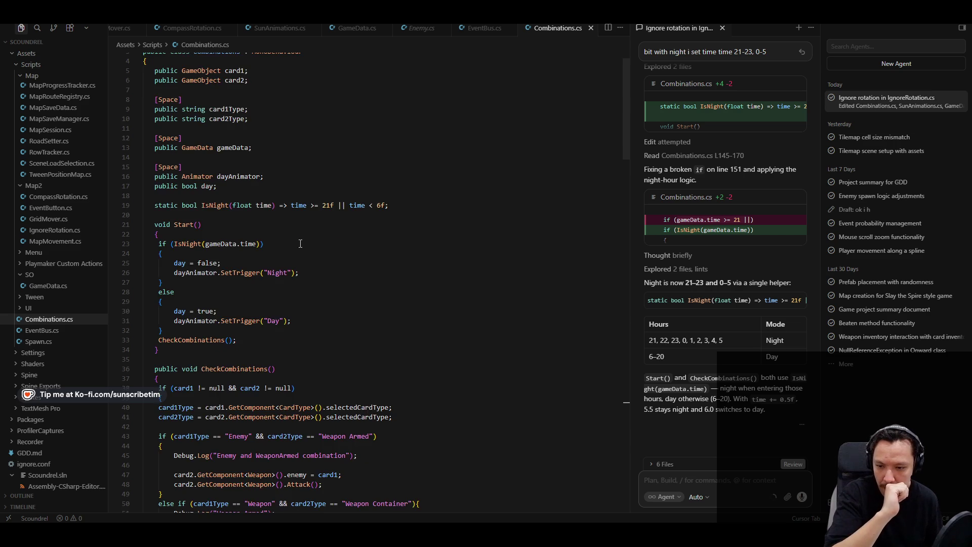
pyautogui.scroll(-3, 300, 243)
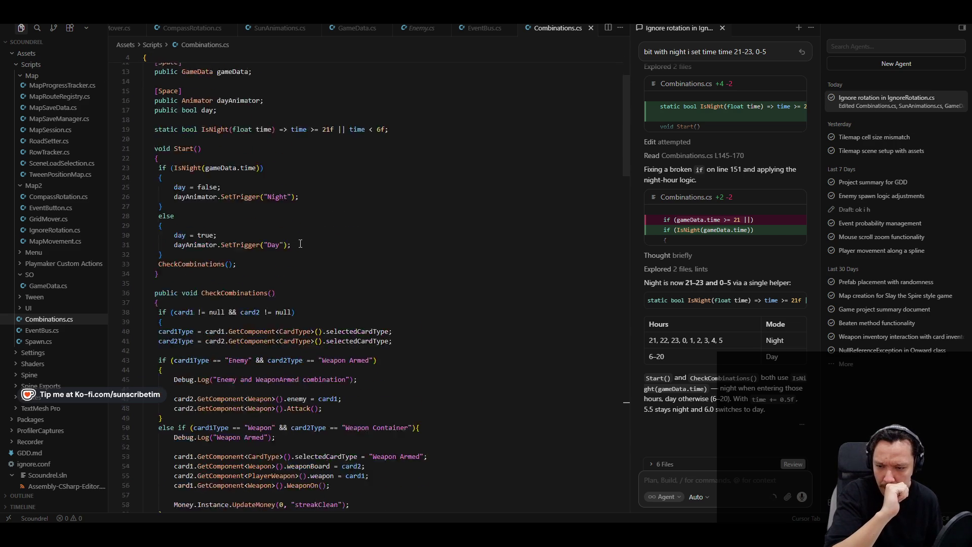
pyautogui.hotkey('alt', 'Tab')
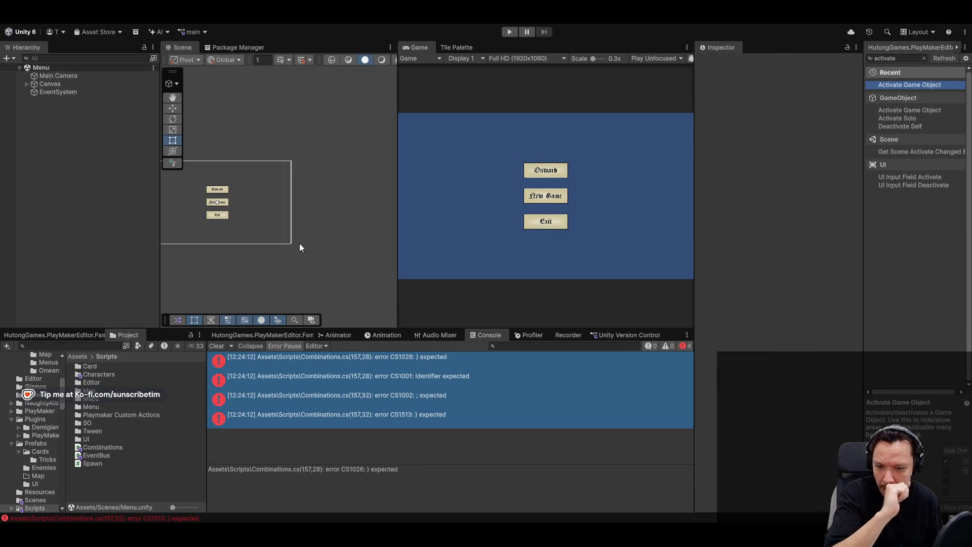
# Play-test via New Game and Onward into a rainy night battle, then stop playing.
pyautogui.scroll(2, 339, 255)
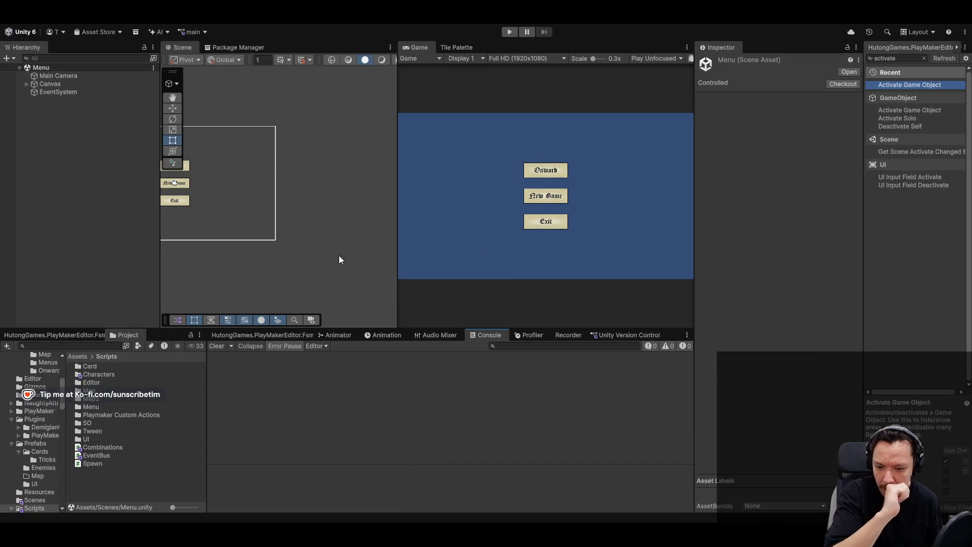
pyautogui.click(510, 32)
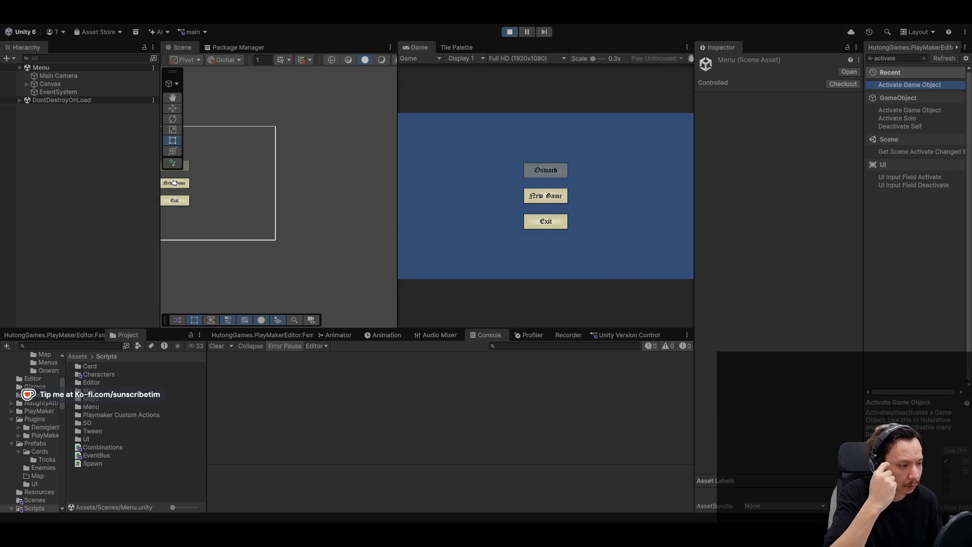
pyautogui.doubleClick(416, 45)
pyautogui.click(509, 296)
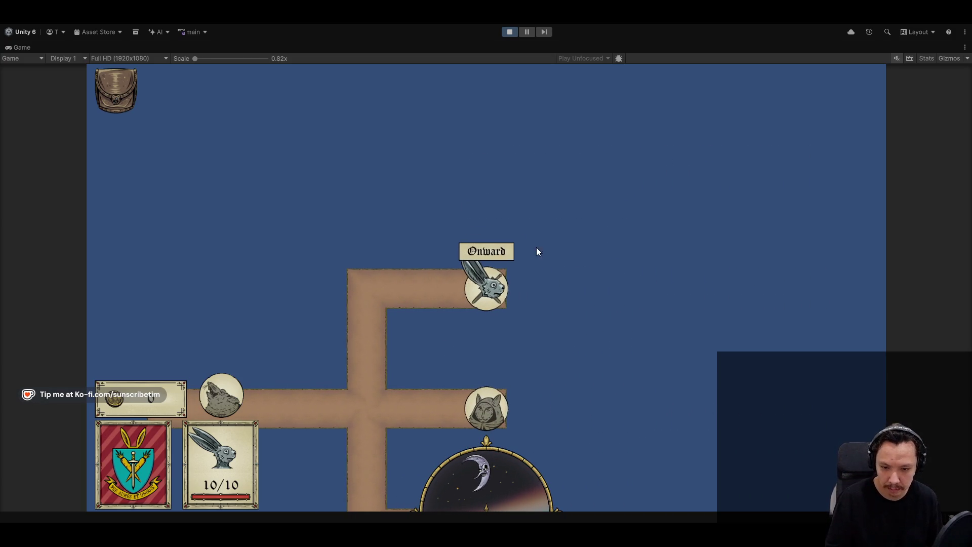
pyautogui.click(502, 252)
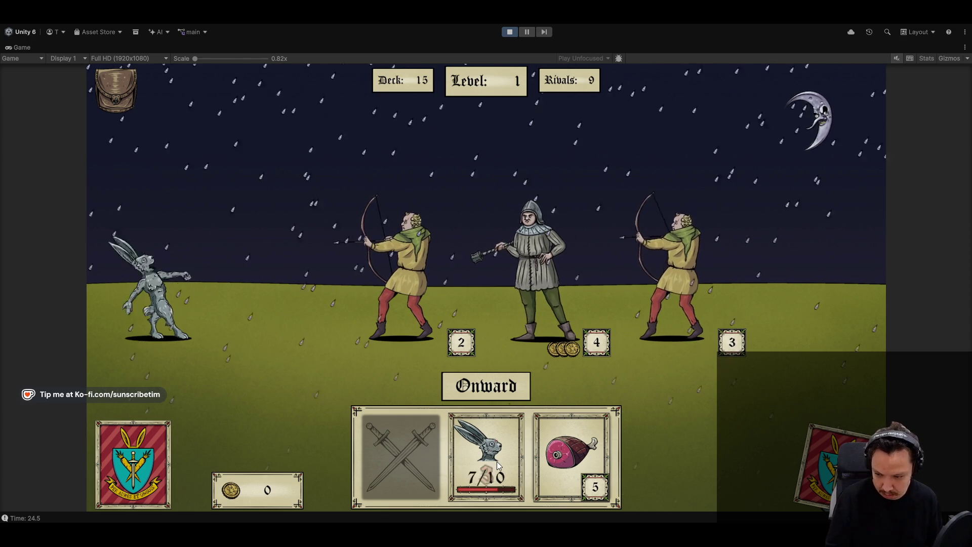
pyautogui.click(510, 33)
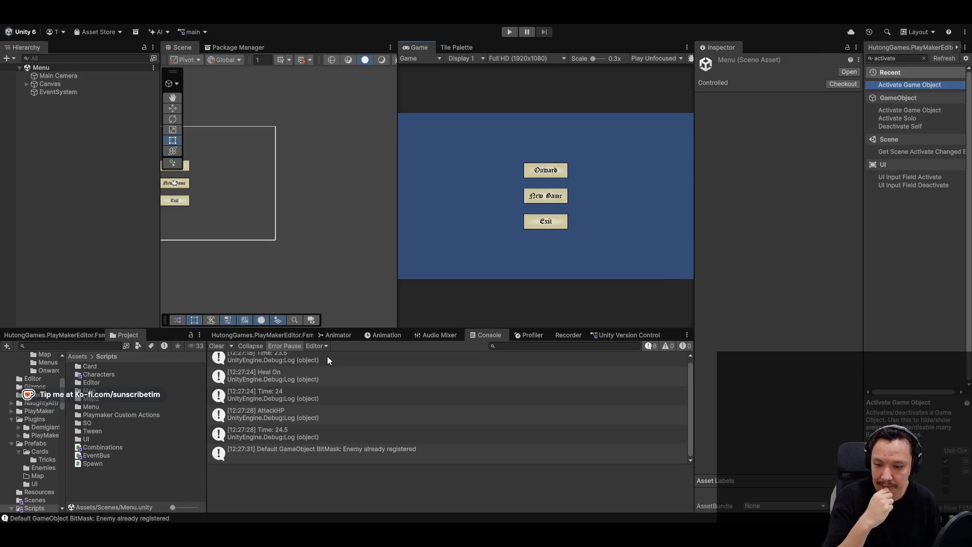
pyautogui.hotkey('alt', 'Tab')
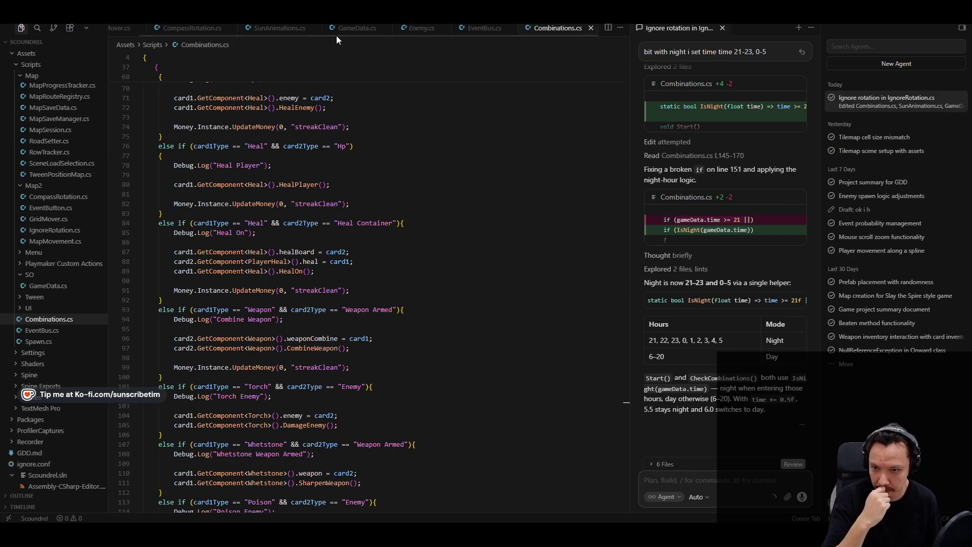
# Open Combinations.cs and inspect the day-switching branch near line 161.
pyautogui.click(190, 29)
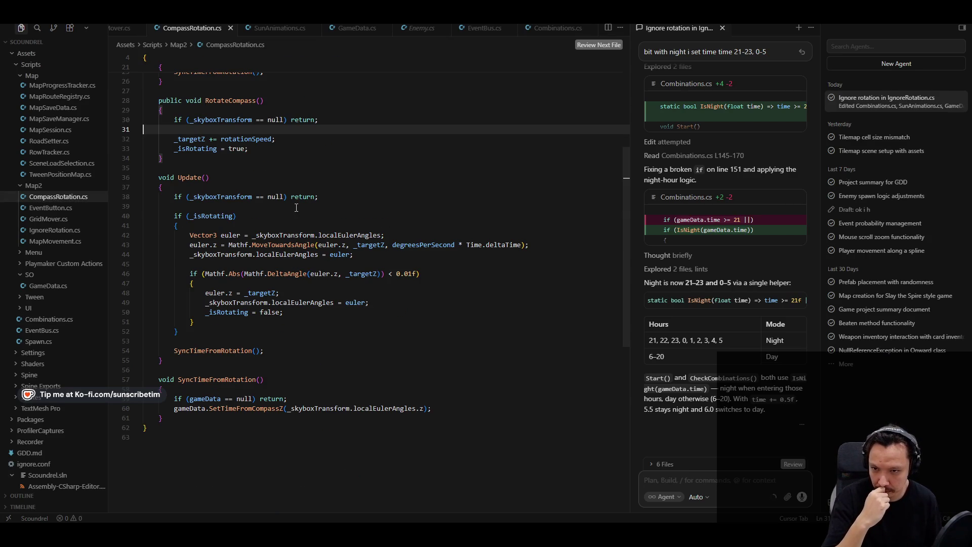
pyautogui.scroll(3, 296, 208)
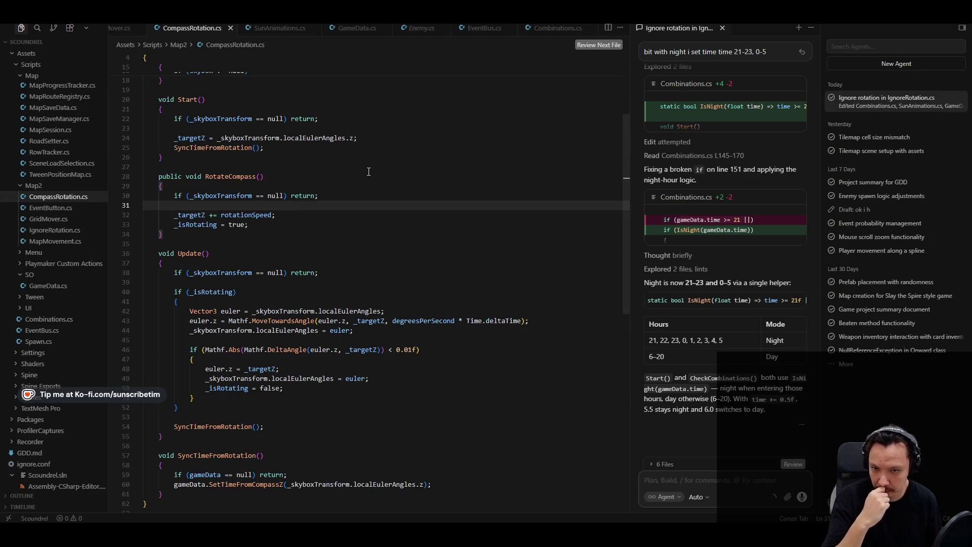
pyautogui.click(552, 29)
pyautogui.scroll(-10, 322, 315)
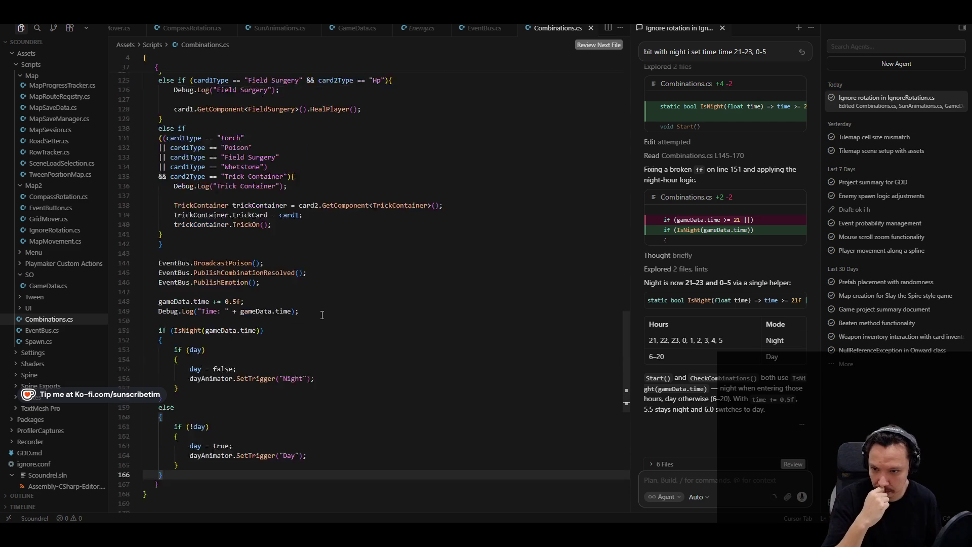
pyautogui.scroll(5, 322, 315)
pyautogui.scroll(-4, 421, 407)
pyautogui.click(288, 325)
pyautogui.click(325, 363)
pyautogui.click(322, 374)
pyautogui.click(284, 325)
# Trace back to the time increment line and start a question to the agent.
pyautogui.click(253, 277)
pyautogui.click(193, 248)
pyautogui.click(274, 220)
pyautogui.click(317, 201)
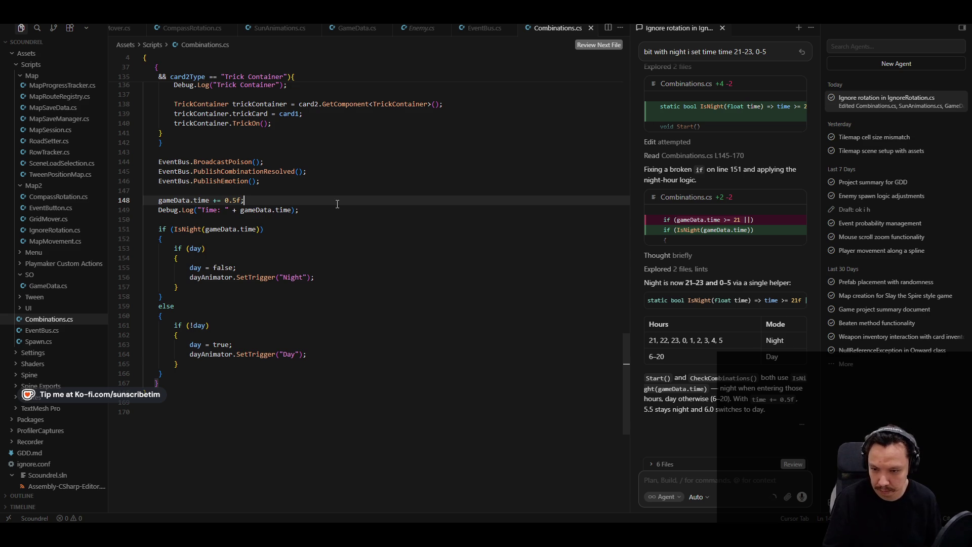
pyautogui.click(731, 485)
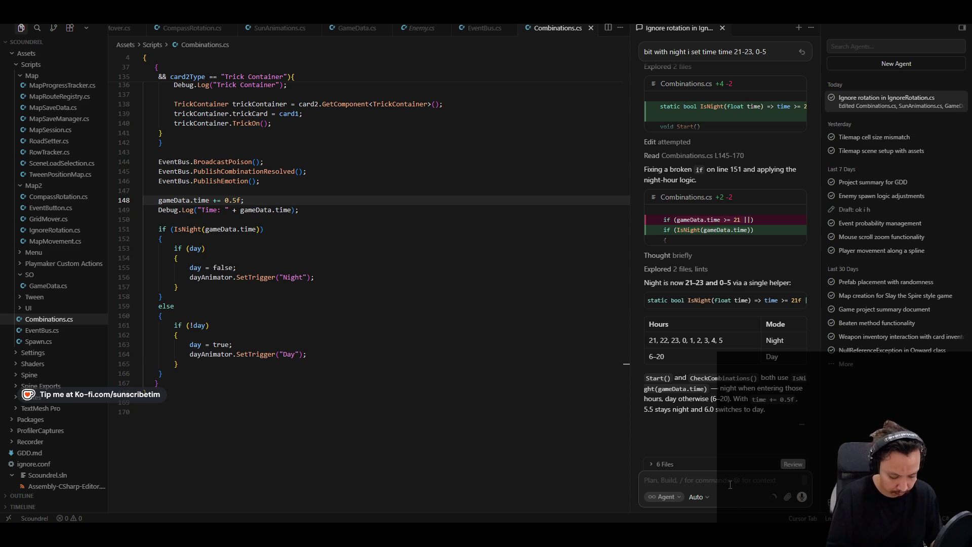
pyautogui.write('how to make sure that')
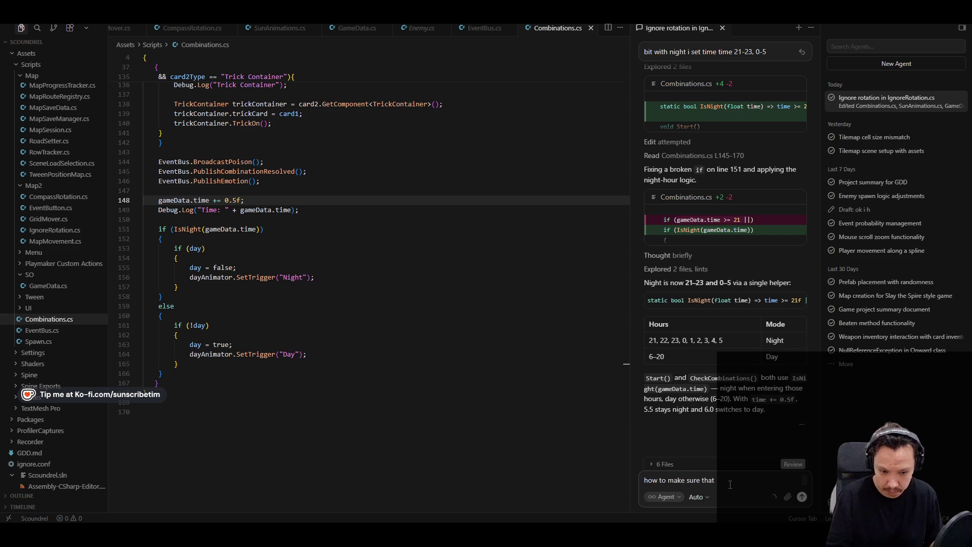
pyautogui.write(' time')
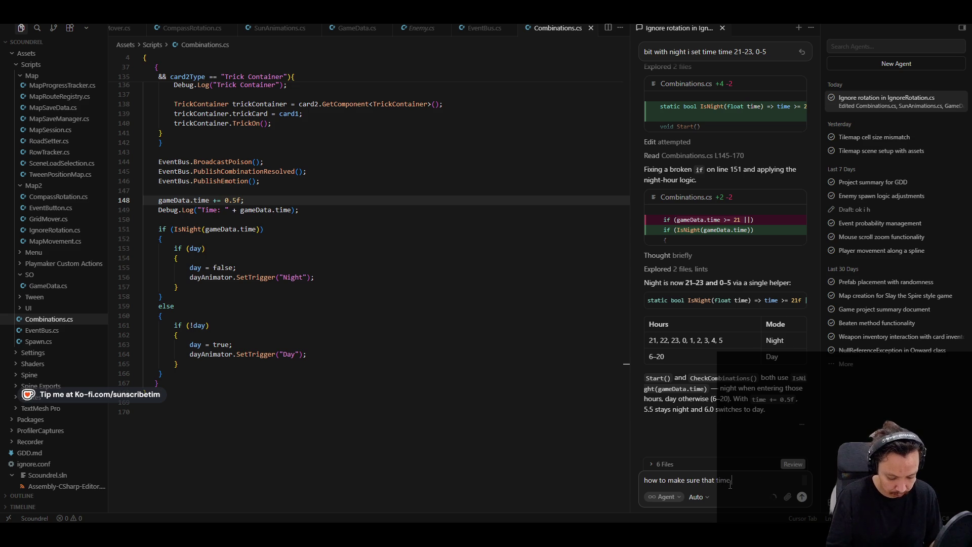
# Ask the agent how to keep time between 0 and 23 so it cycles.
pyautogui.press('BackSpace')
pyautogui.press('BackSpace')
pyautogui.write('maximum t')
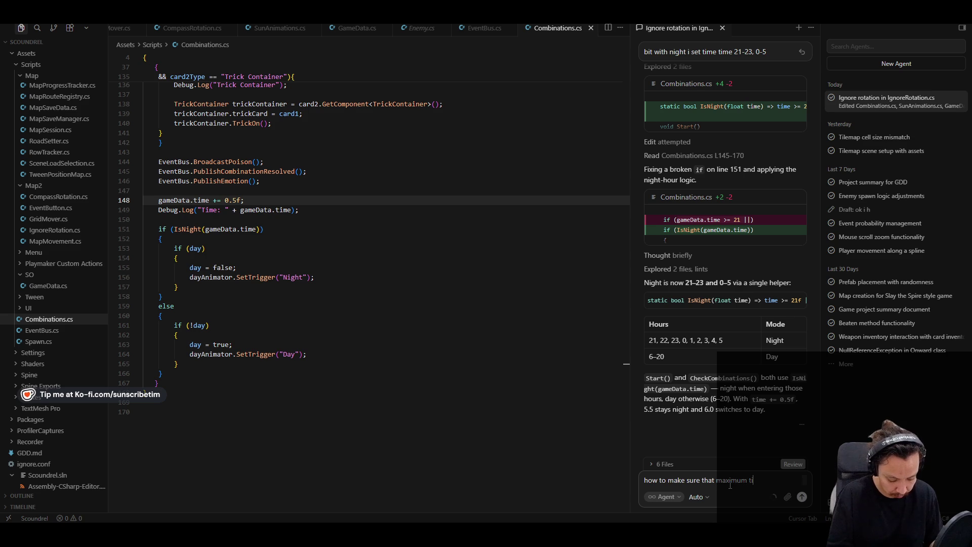
pyautogui.write('me s')
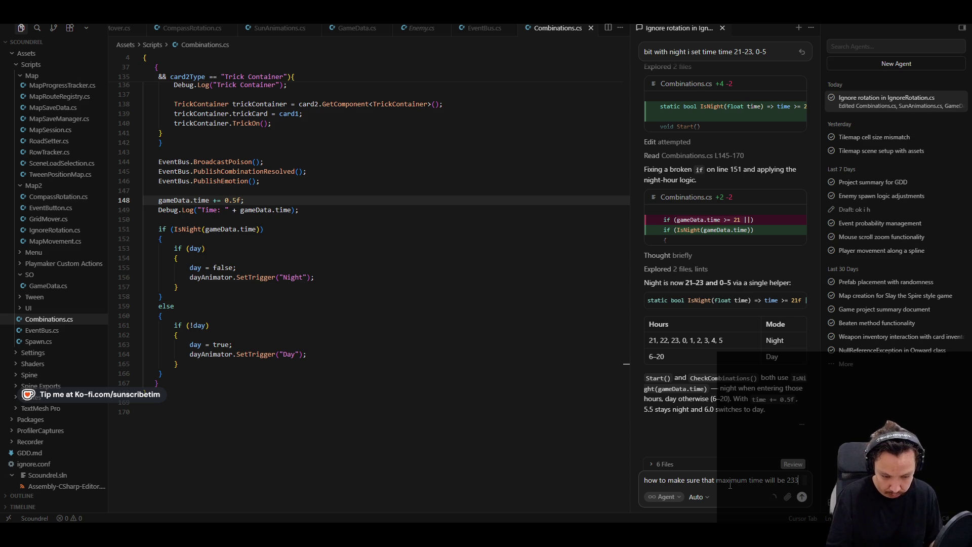
pyautogui.write('and minimum 0,')
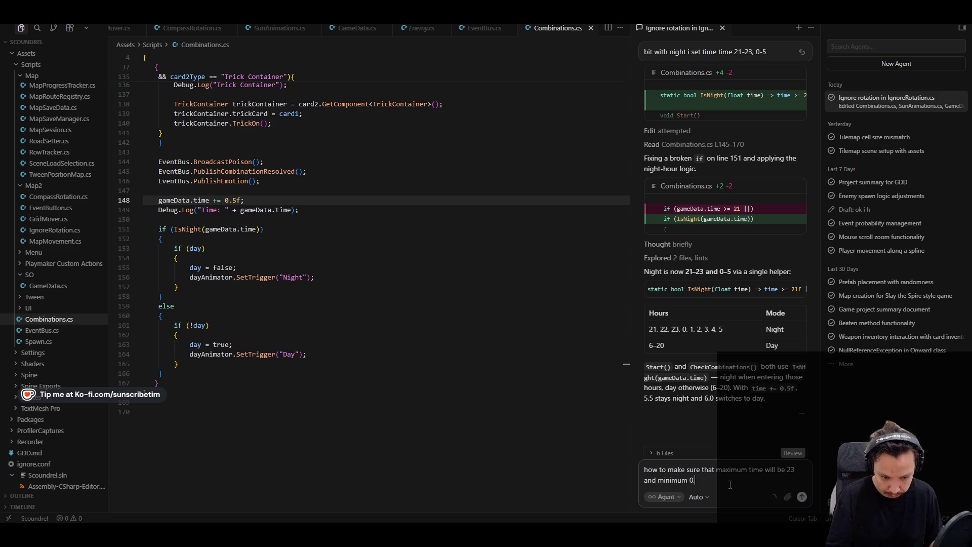
pyautogui.write(' and cycle through?')
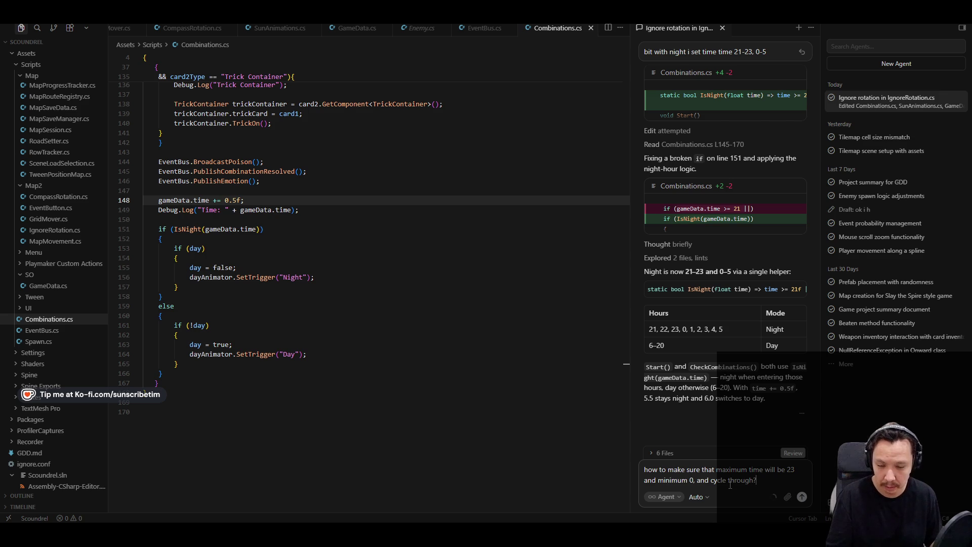
pyautogui.press('Return')
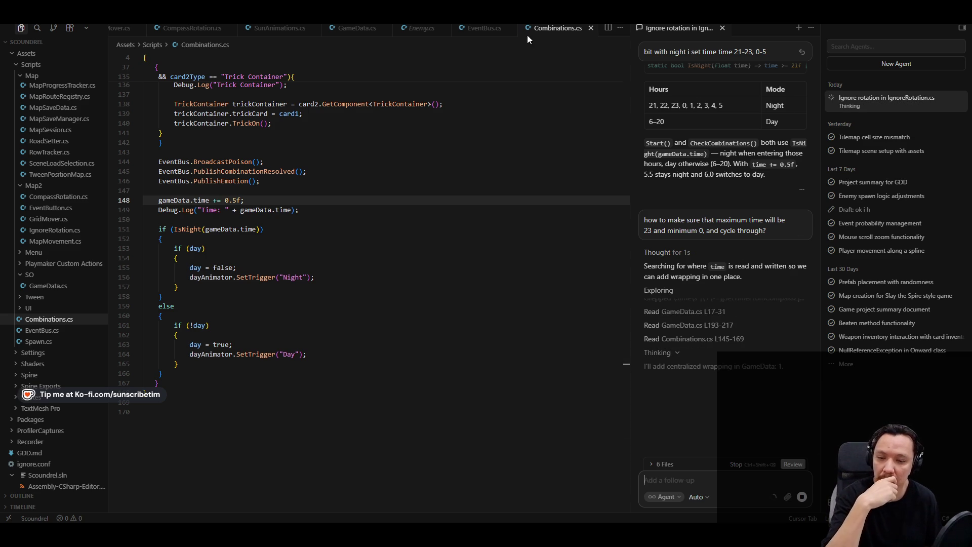
# Review the agent's MinTime/MaxTime, WrapTime and AddTime edits in GameData.cs.
pyautogui.click(344, 30)
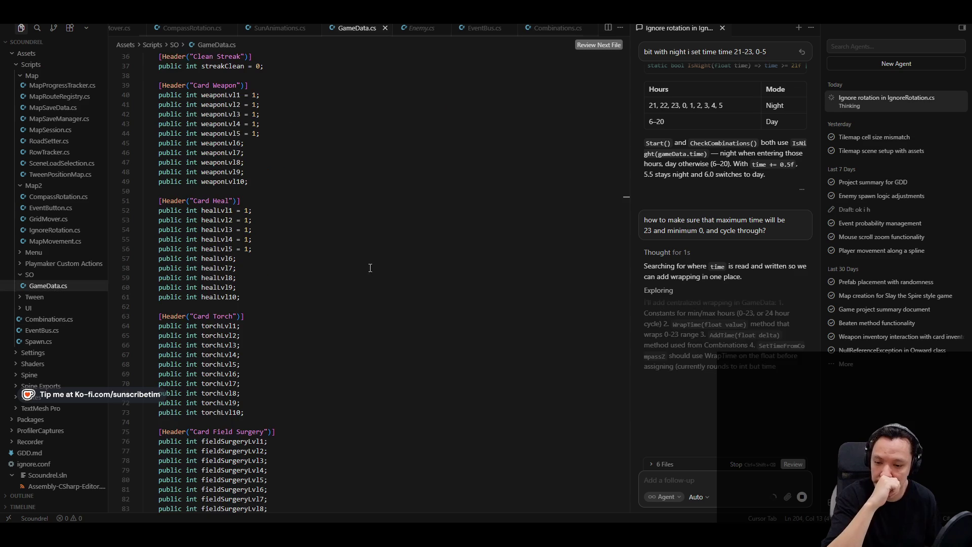
pyautogui.scroll(-20, 334, 286)
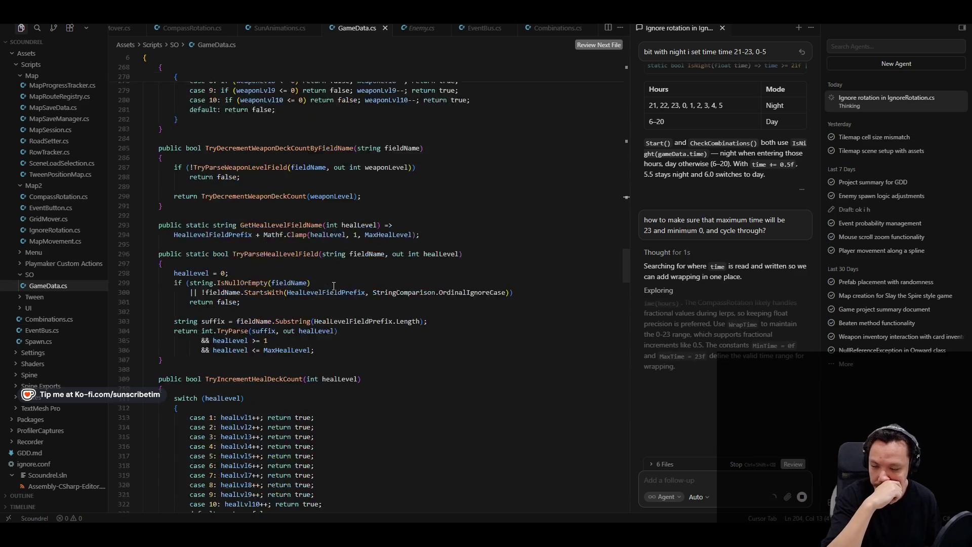
pyautogui.scroll(-15, 334, 286)
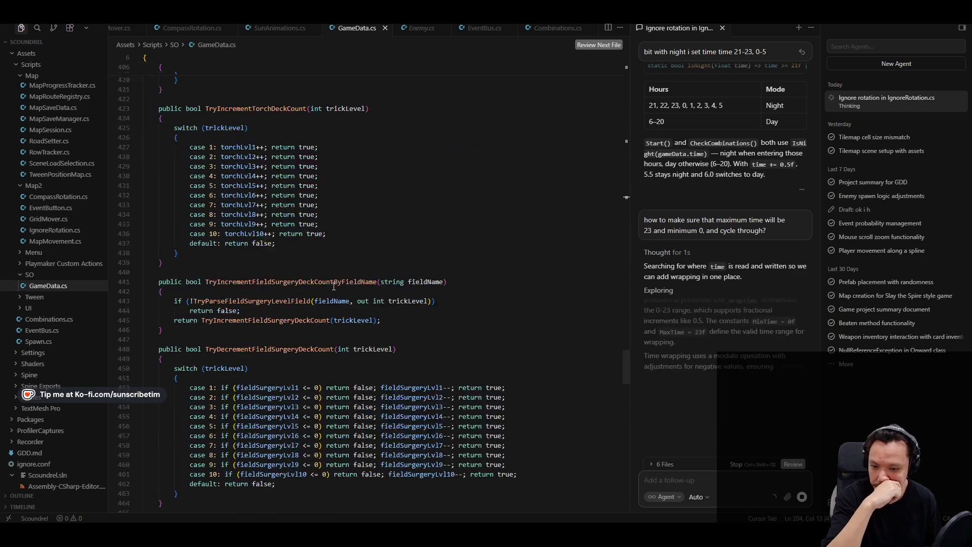
pyautogui.scroll(-10, 334, 286)
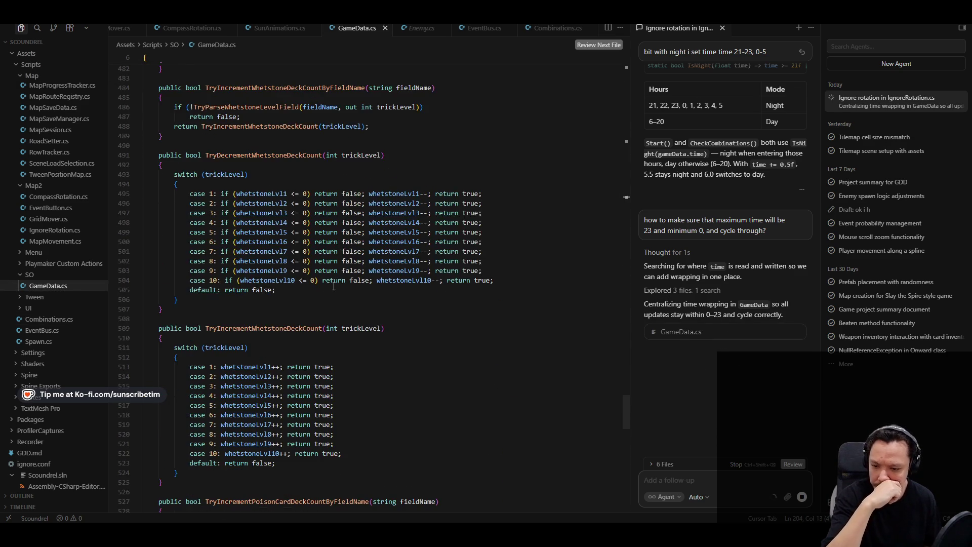
pyautogui.scroll(-20, 334, 281)
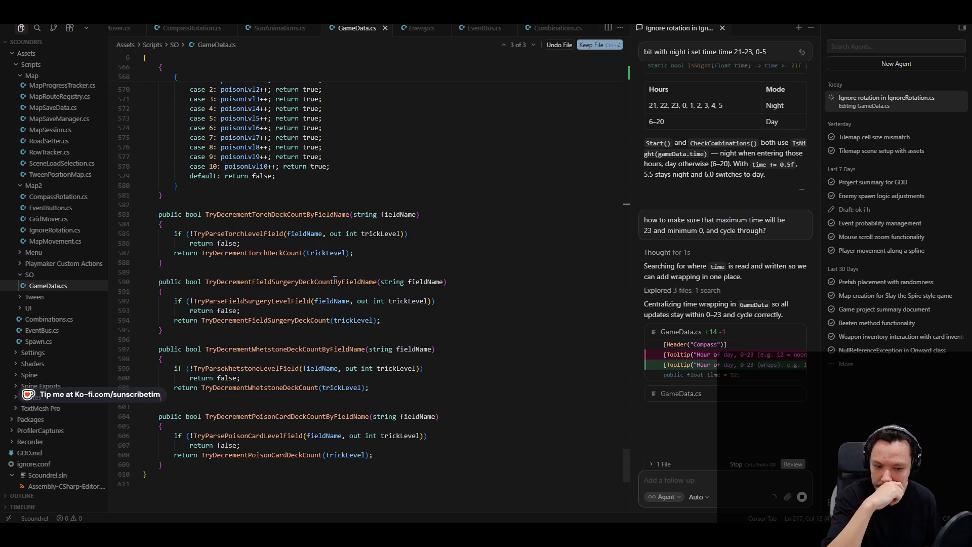
pyautogui.scroll(15, 335, 280)
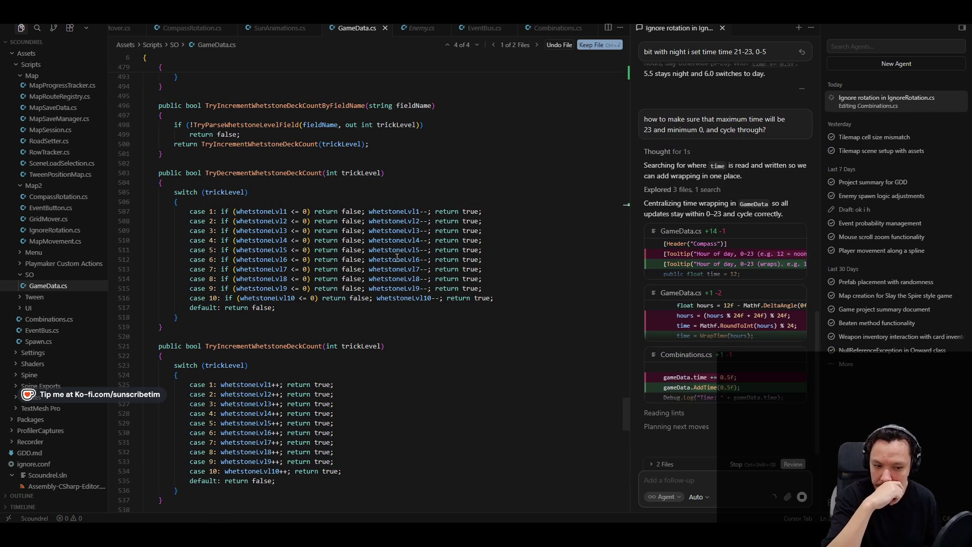
pyautogui.scroll(2, 398, 258)
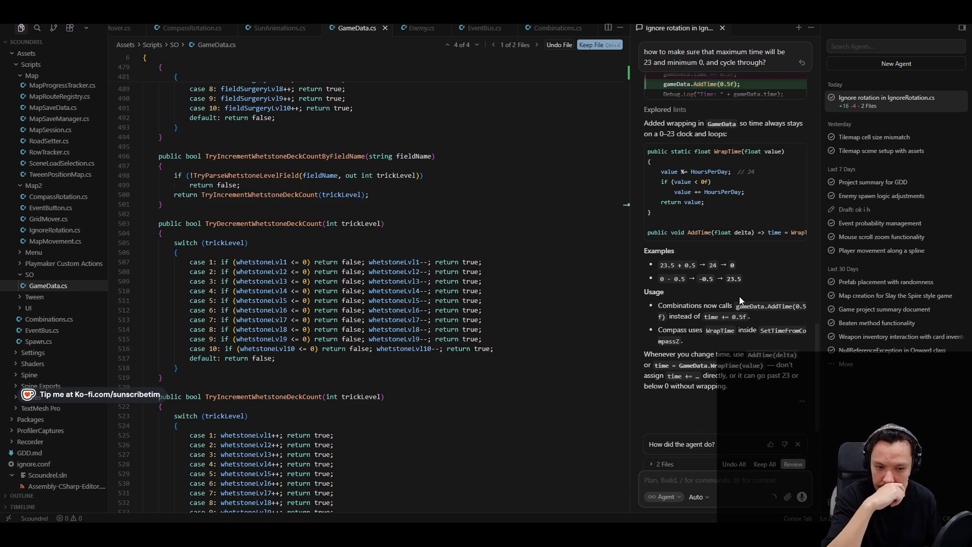
pyautogui.scroll(15, 355, 270)
pyautogui.scroll(18, 354, 270)
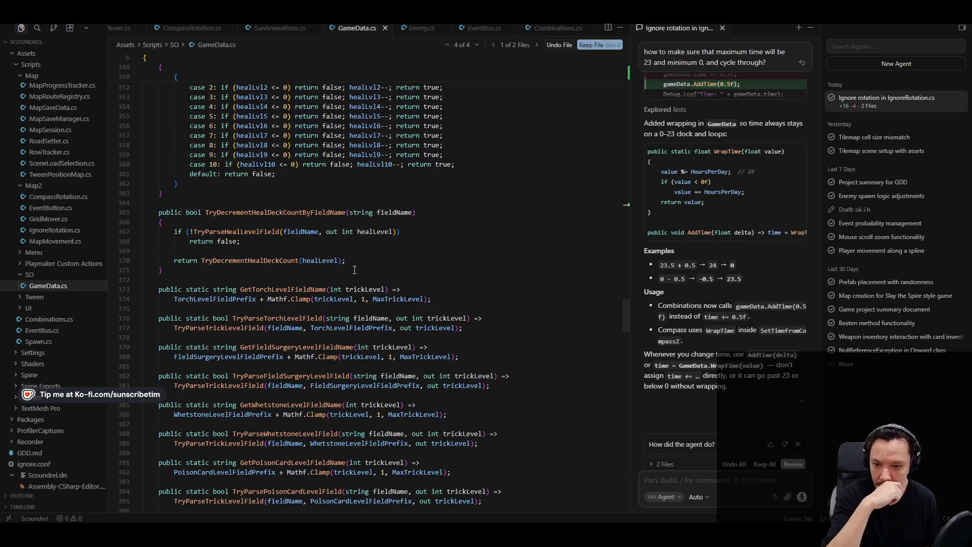
# Search for 'addt' to verify AddTime, keep all changes, and let Unity recompile.
pyautogui.hotkey('ctrl', 'f')
pyautogui.write('addt')
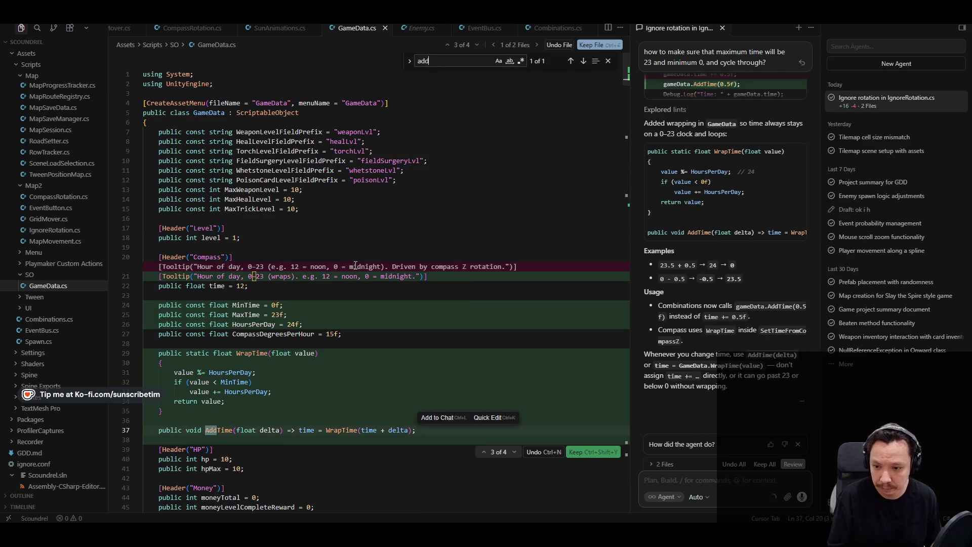
pyautogui.scroll(-4, 337, 266)
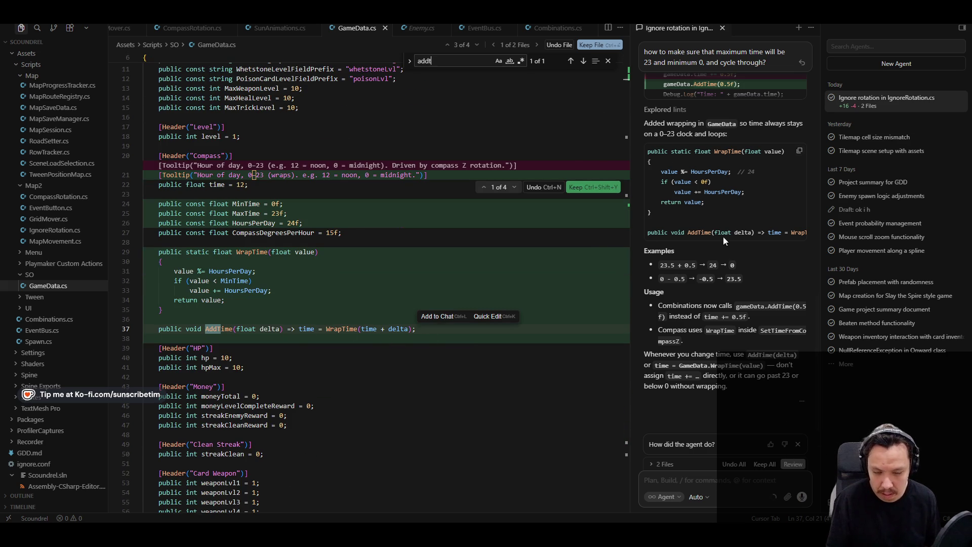
pyautogui.click(765, 464)
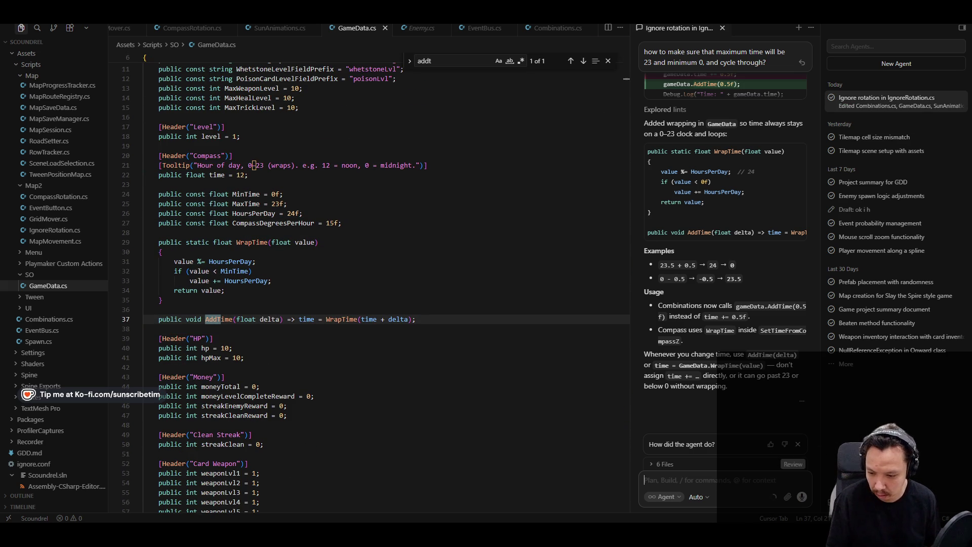
pyautogui.hotkey('alt', 'Tab')
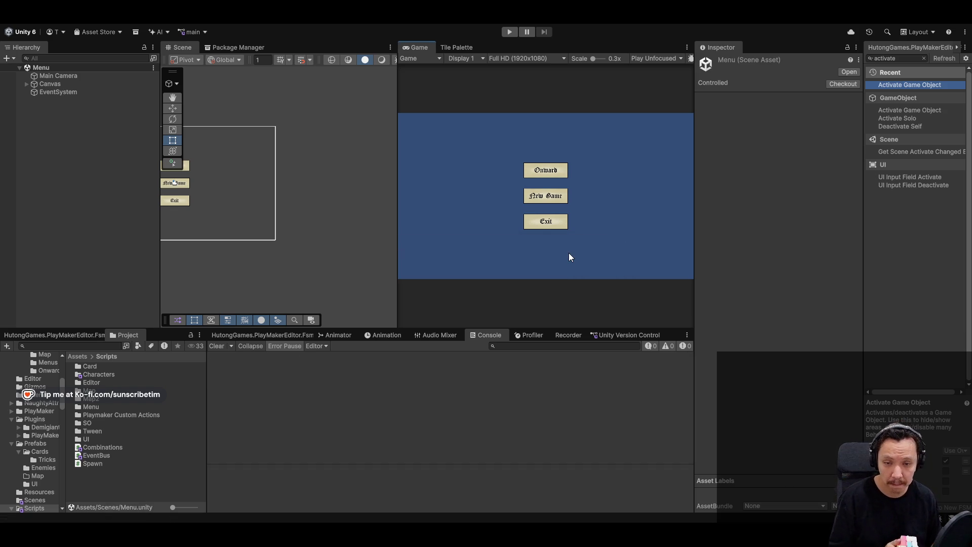
# Start a new play test and go from the main menu to the map.
pyautogui.click(508, 33)
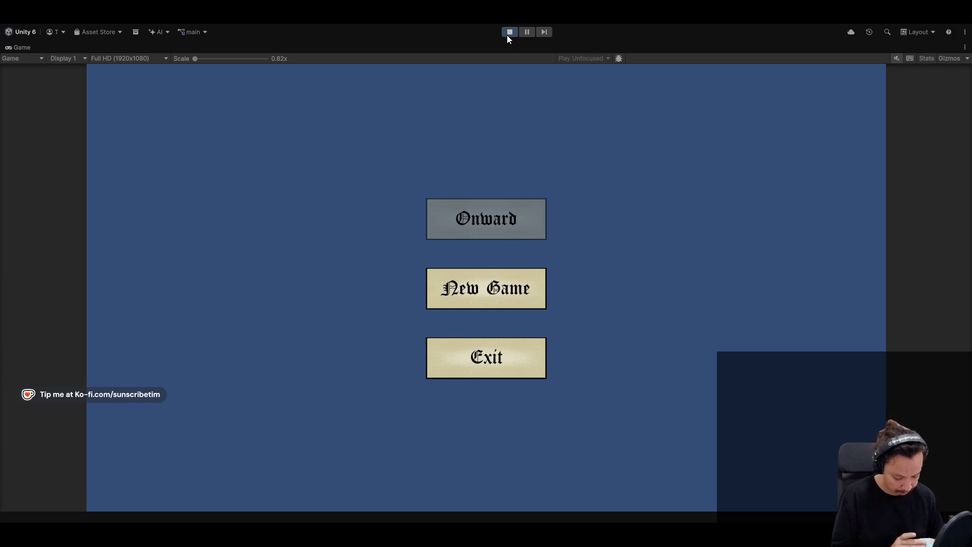
pyautogui.click(469, 290)
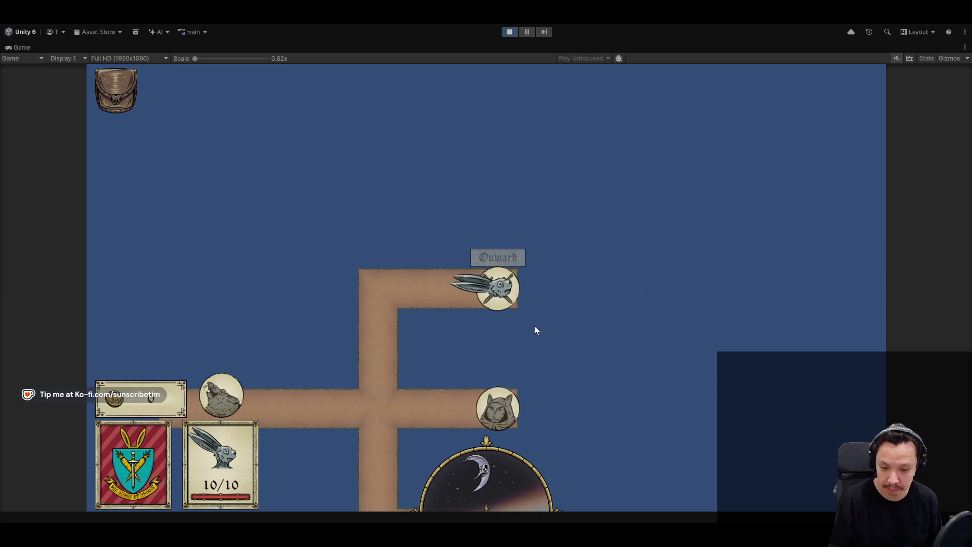
# Enter the first encounter, heal the rabbit with a meat card, and fell the guard with a sword.
pyautogui.click(496, 254)
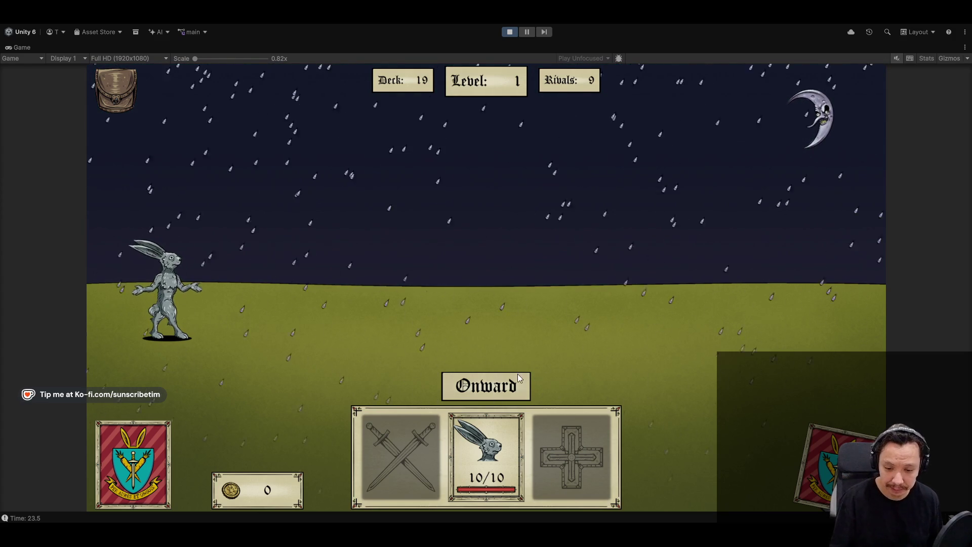
pyautogui.click(501, 389)
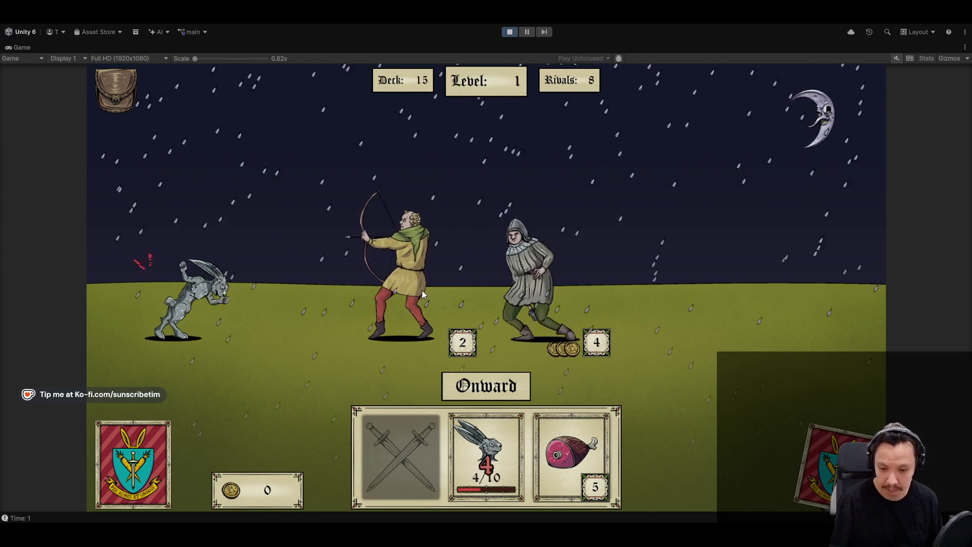
pyautogui.click(538, 465)
pyautogui.click(527, 386)
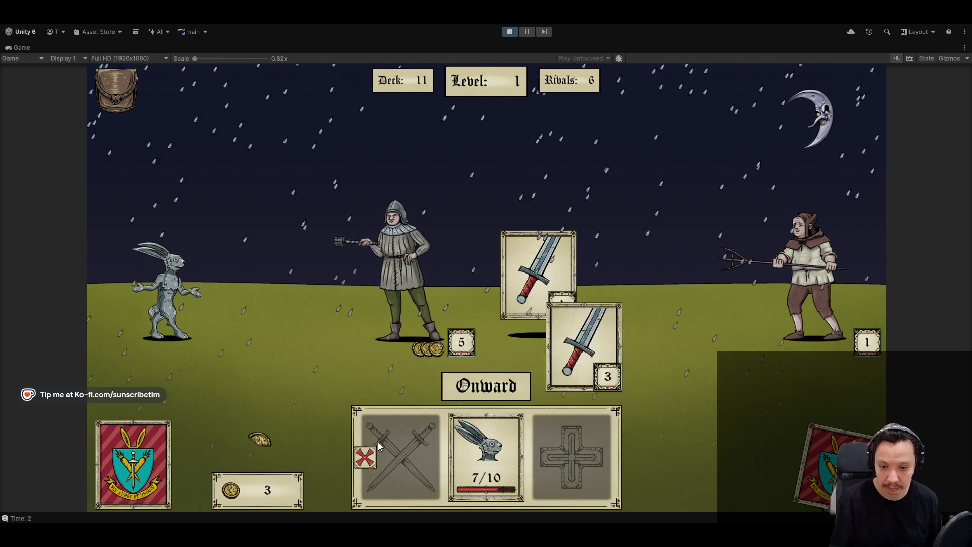
pyautogui.click(422, 287)
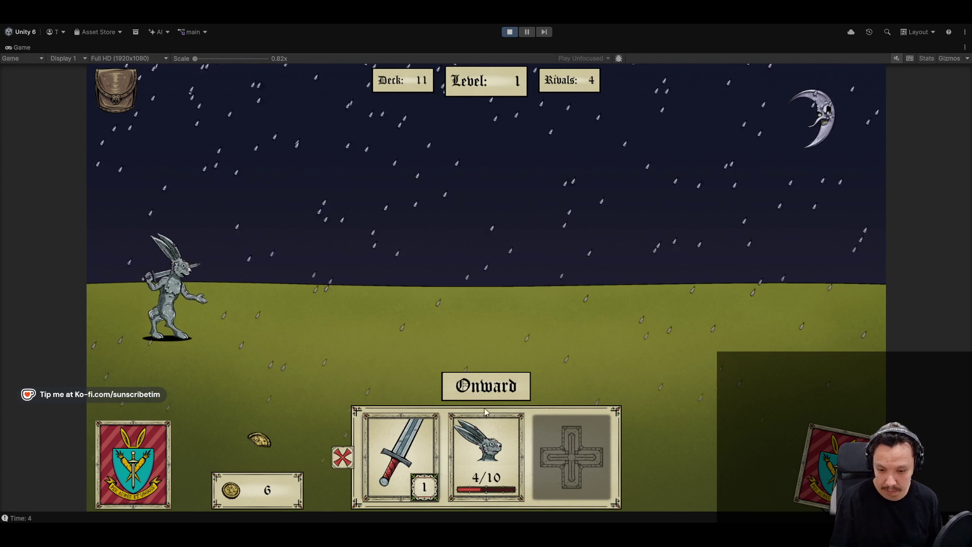
pyautogui.click(496, 389)
# Heal the rabbit with two more meat cards and advance the run until night turns to day.
pyautogui.moveTo(539, 274); pyautogui.dragTo(575, 476)
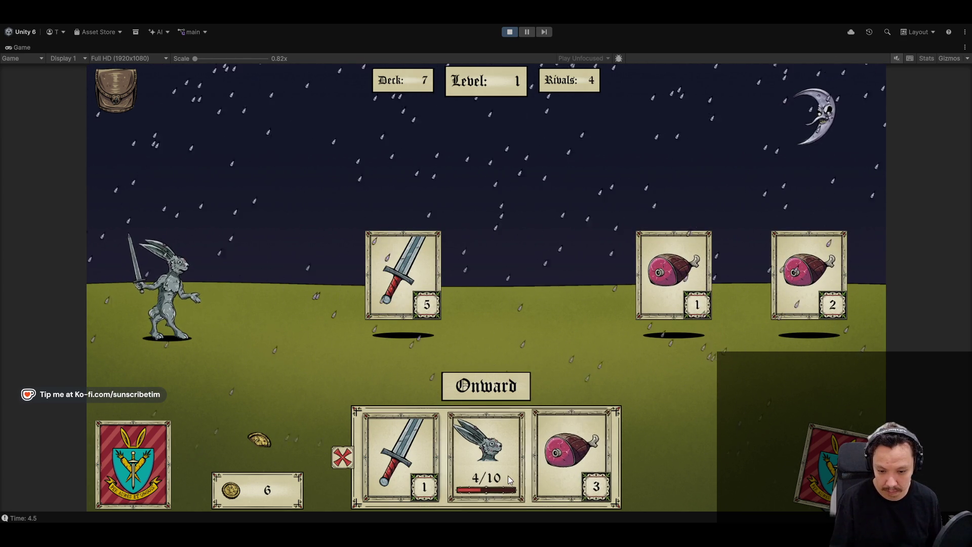
pyautogui.click(571, 456)
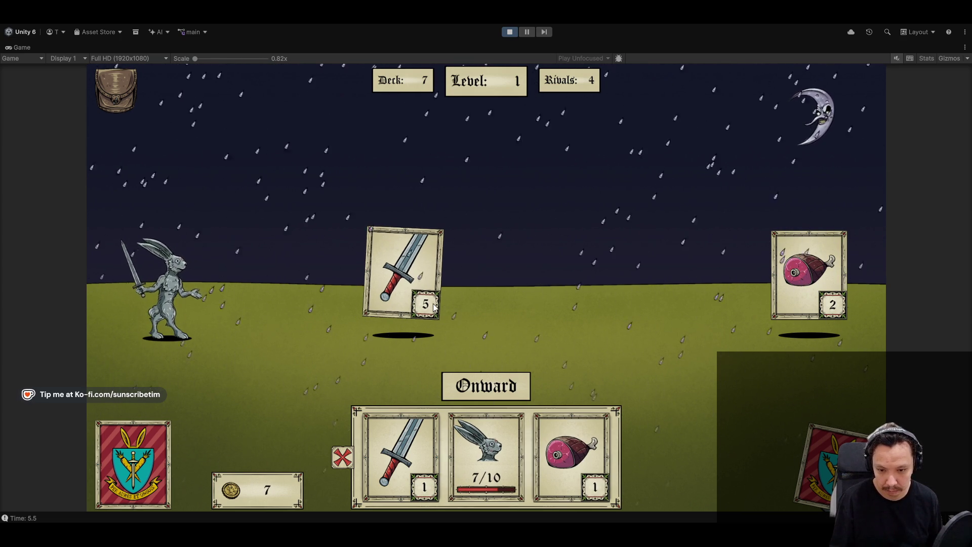
pyautogui.click(583, 463)
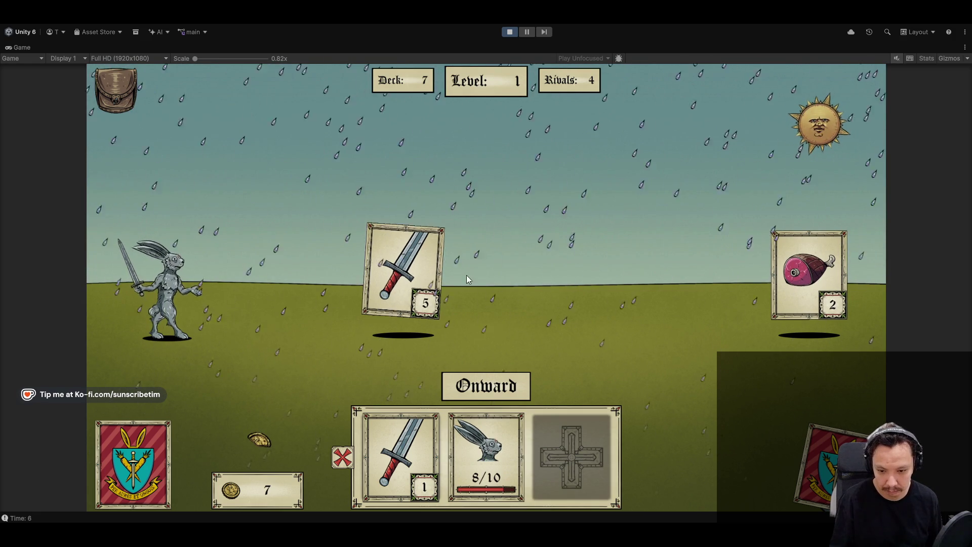
pyautogui.click(508, 388)
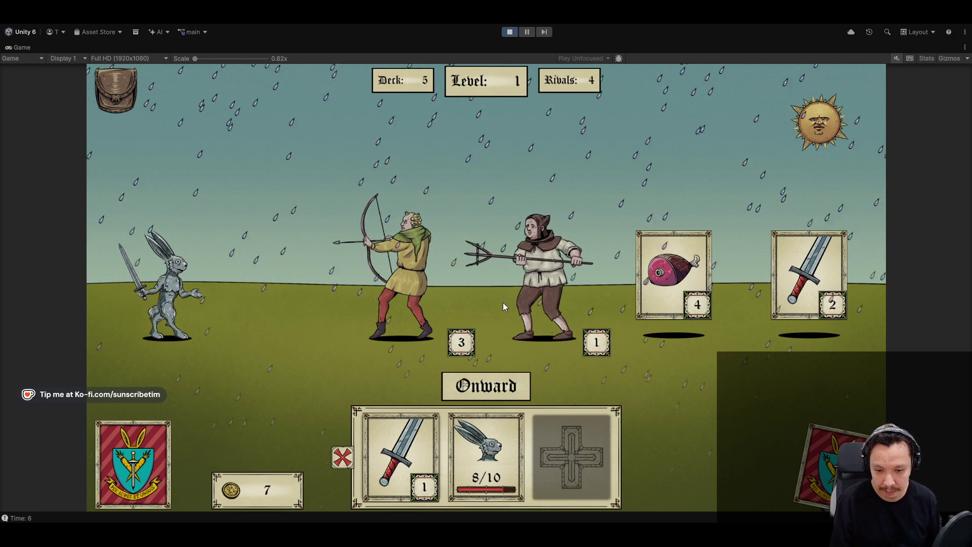
# Collect the field sword and meat cards, defeat the remaining rivals, and take the 20-coin win to the map.
pyautogui.click(407, 443)
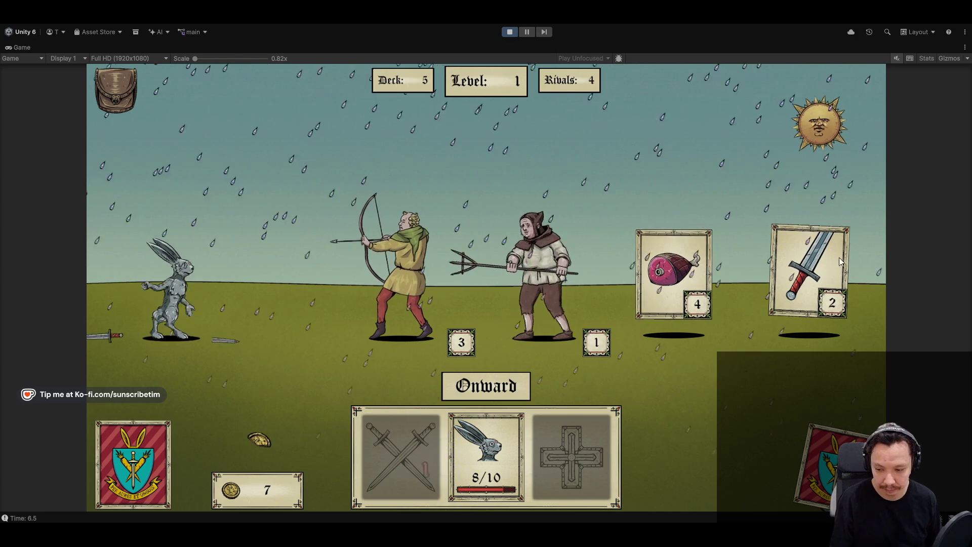
pyautogui.click(809, 269)
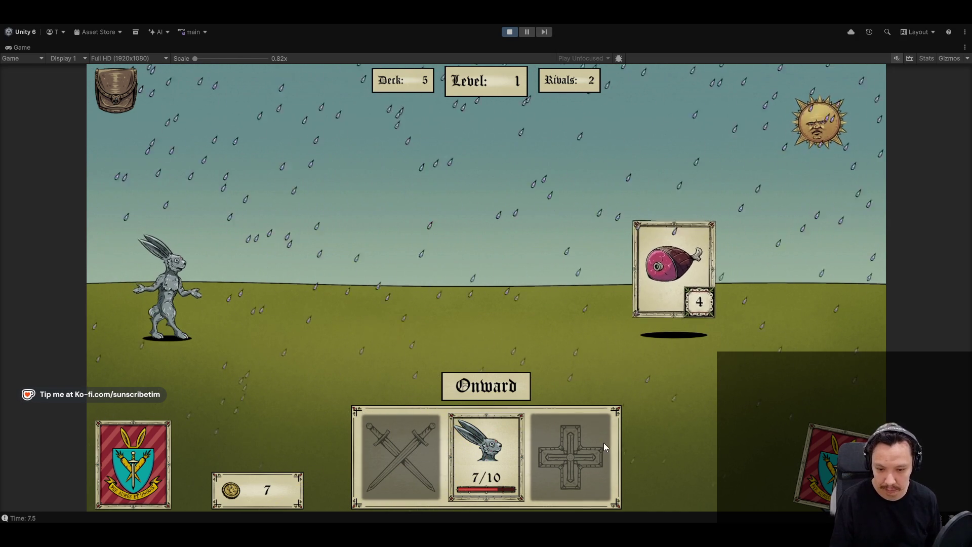
pyautogui.click(708, 278)
pyautogui.click(554, 269)
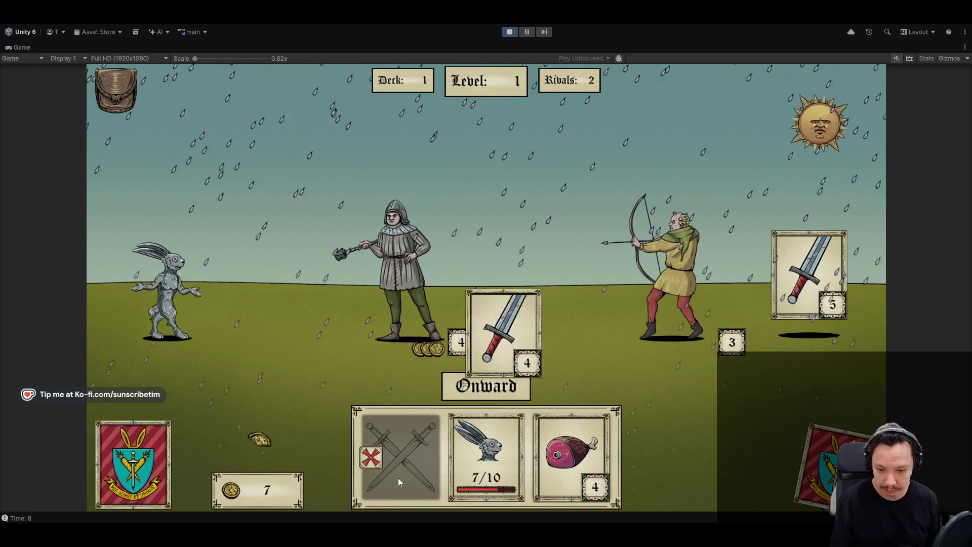
pyautogui.click(421, 348)
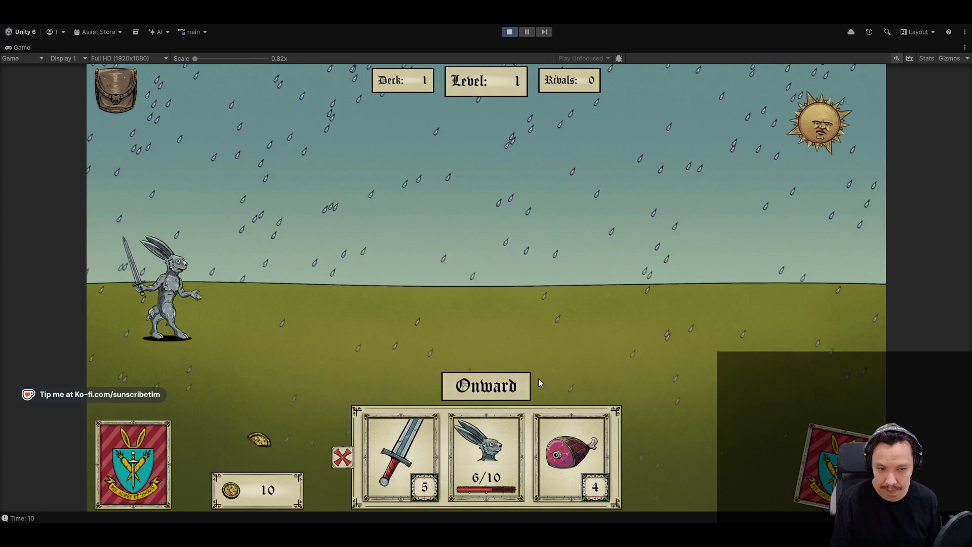
pyautogui.click(479, 388)
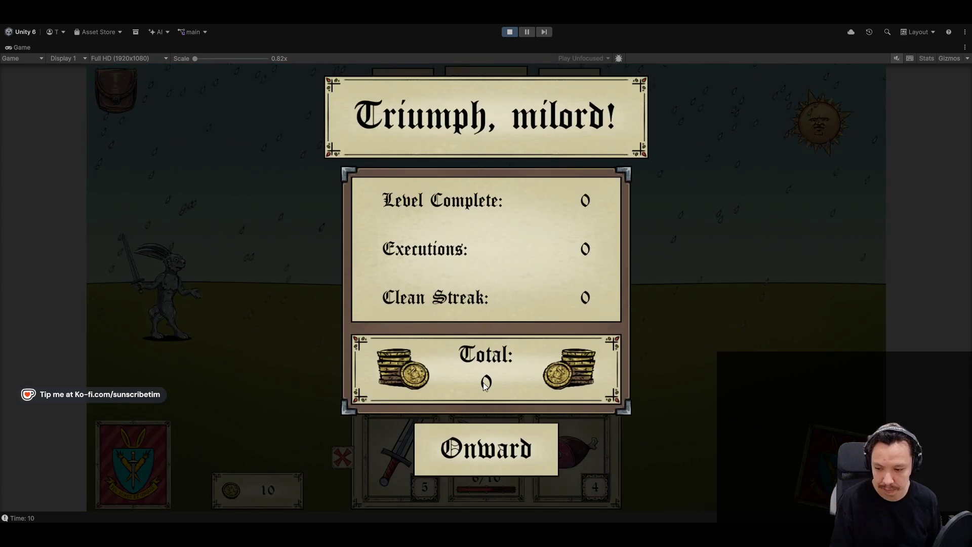
pyautogui.click(515, 456)
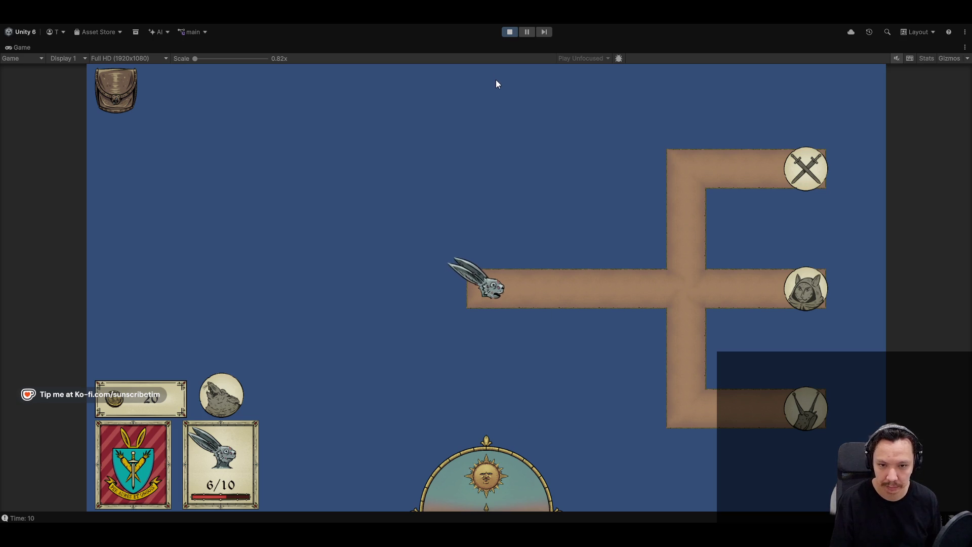
# Restore the editor layout and inspect the GameData asset in Scripts/SO (Time 12, 6 HP, 20 money).
pyautogui.doubleClick(22, 51)
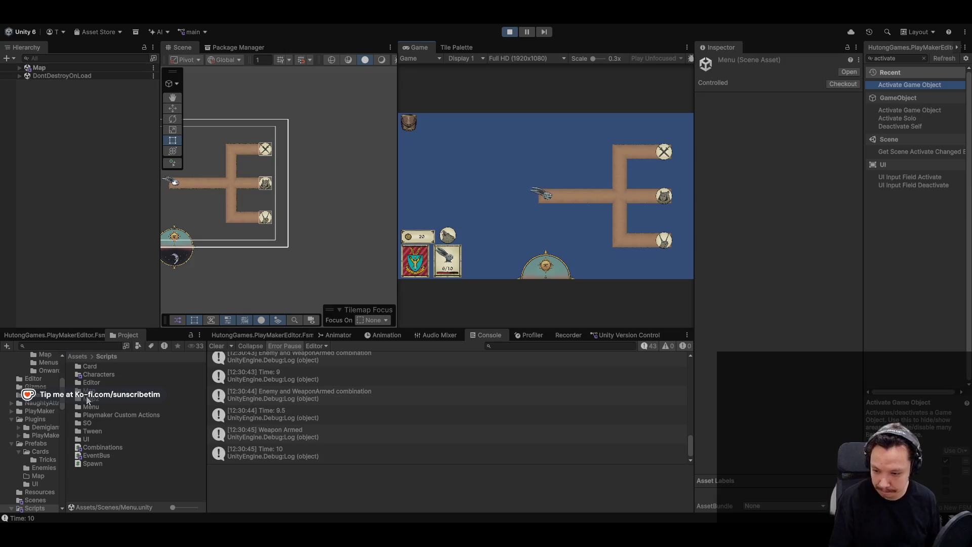
pyautogui.scroll(5, 36, 405)
pyautogui.click(29, 379)
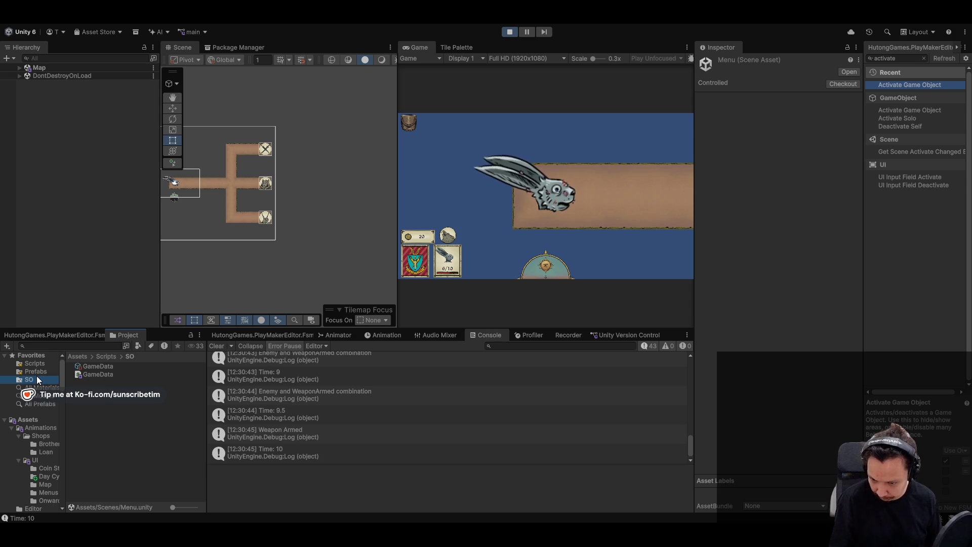
pyautogui.click(114, 371)
pyautogui.click(114, 367)
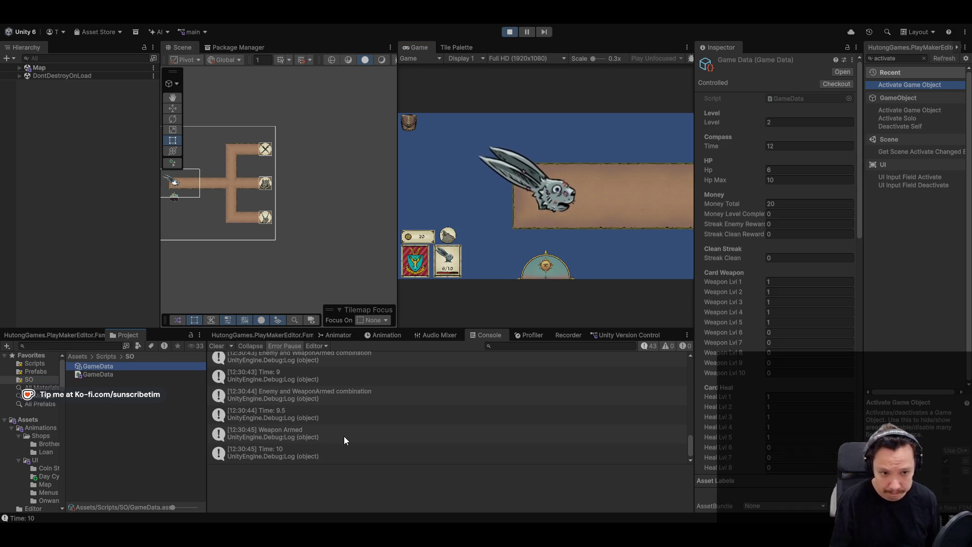
# Stop play mode and open the Map scene from Assets/Scenes.
pyautogui.click(509, 32)
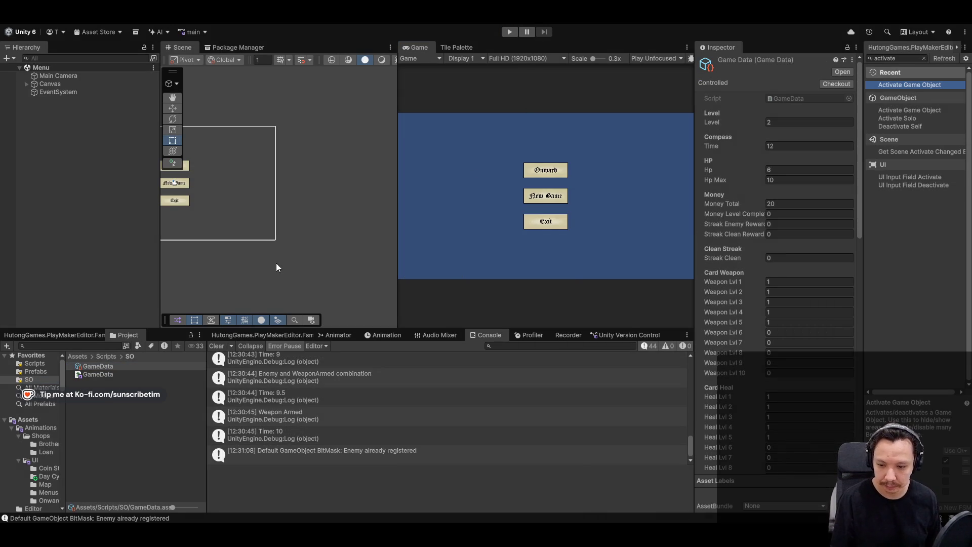
pyautogui.click(79, 356)
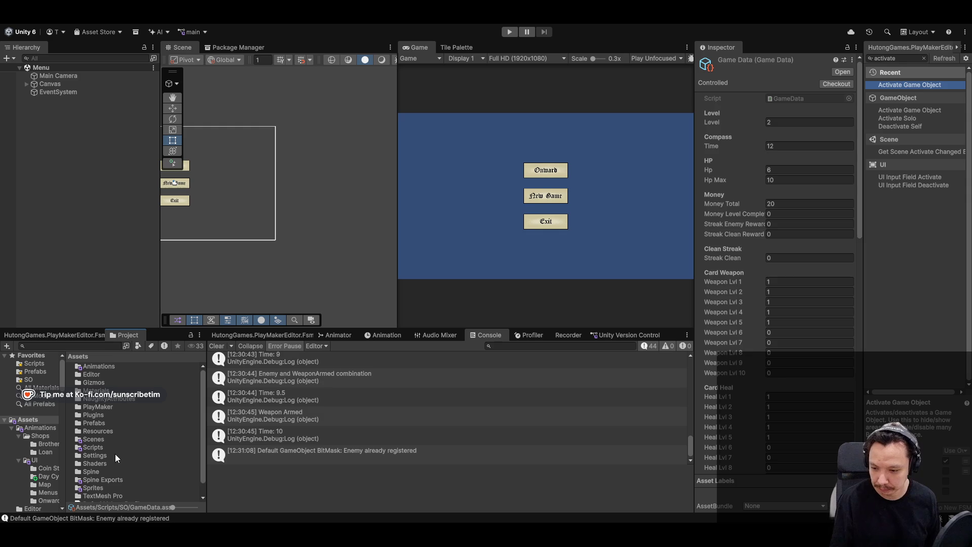
pyautogui.doubleClick(94, 439)
pyautogui.doubleClick(91, 391)
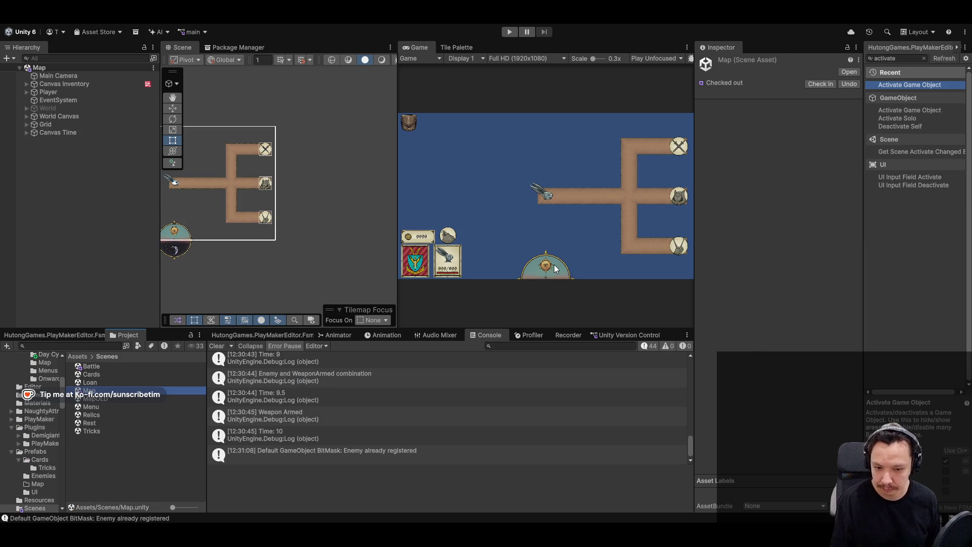
# Look through the Map scene's objects, panning to the compass and selecting the Sun and Skybox.
pyautogui.click(76, 125)
pyautogui.click(76, 99)
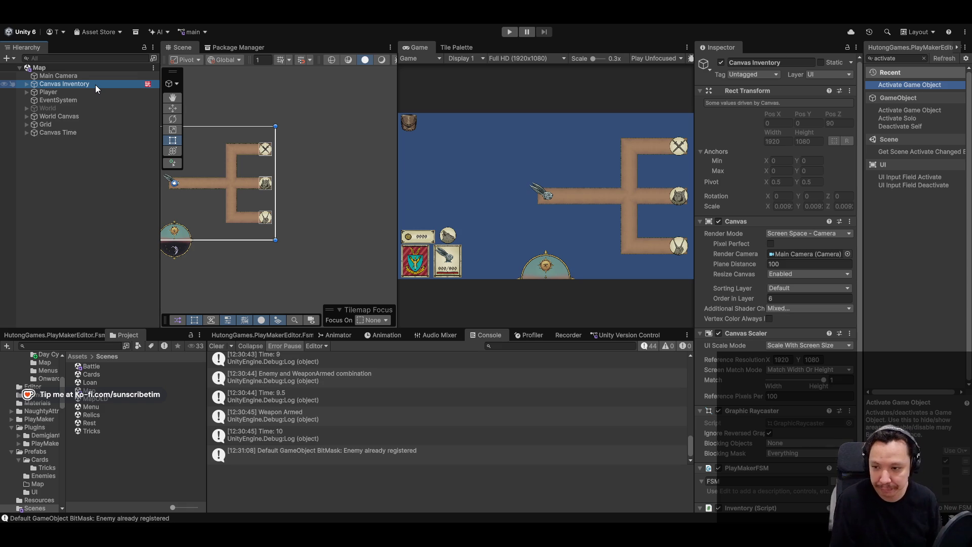
pyautogui.moveTo(190, 239)
pyautogui.mouseDown()
pyautogui.moveTo(281, 243)
pyautogui.moveTo(304, 311)
pyautogui.mouseUp()
pyautogui.click(278, 239)
pyautogui.scroll(8, 267, 281)
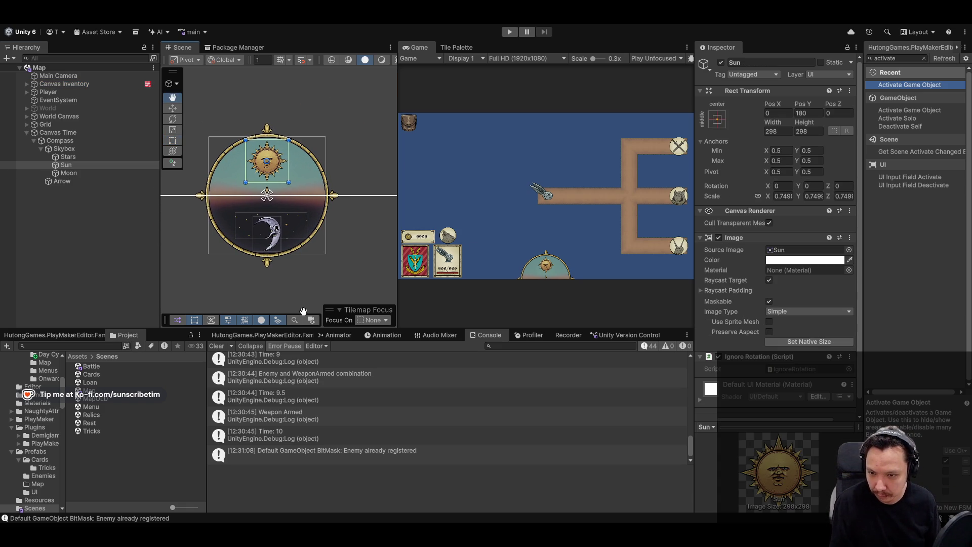
pyautogui.click(354, 266)
pyautogui.click(296, 181)
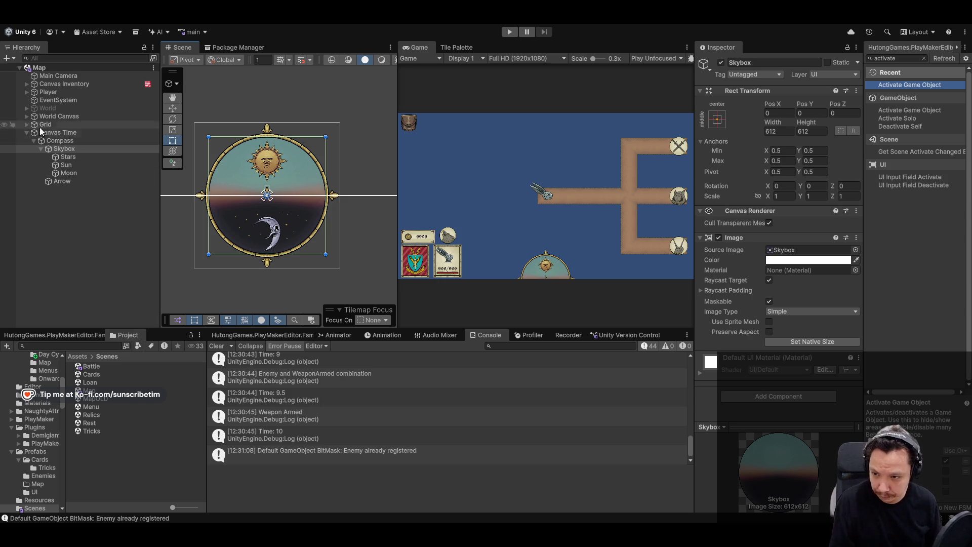
# Select Compass and send its Compass Rotation script to Cursor with Edit Script.
pyautogui.click(51, 140)
pyautogui.scroll(-3, 775, 334)
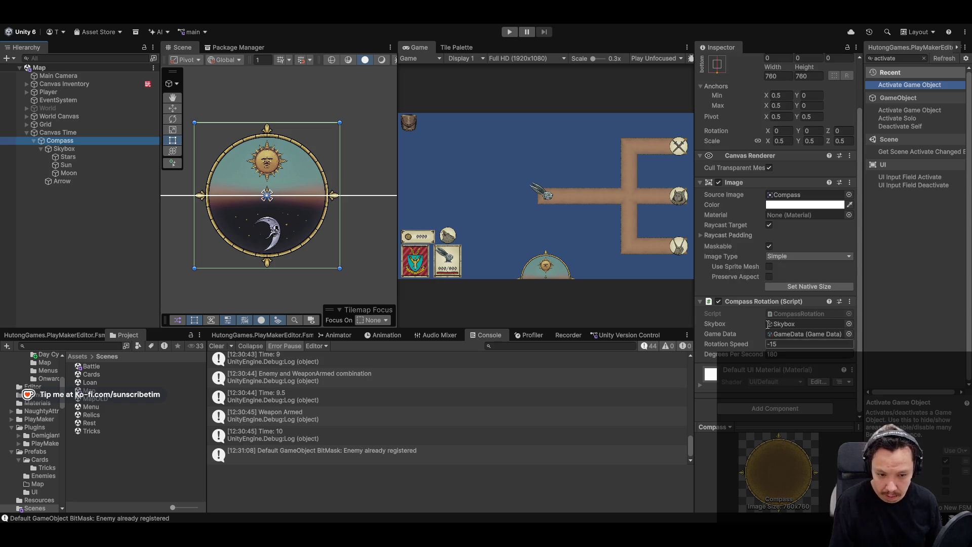
pyautogui.rightClick(750, 303)
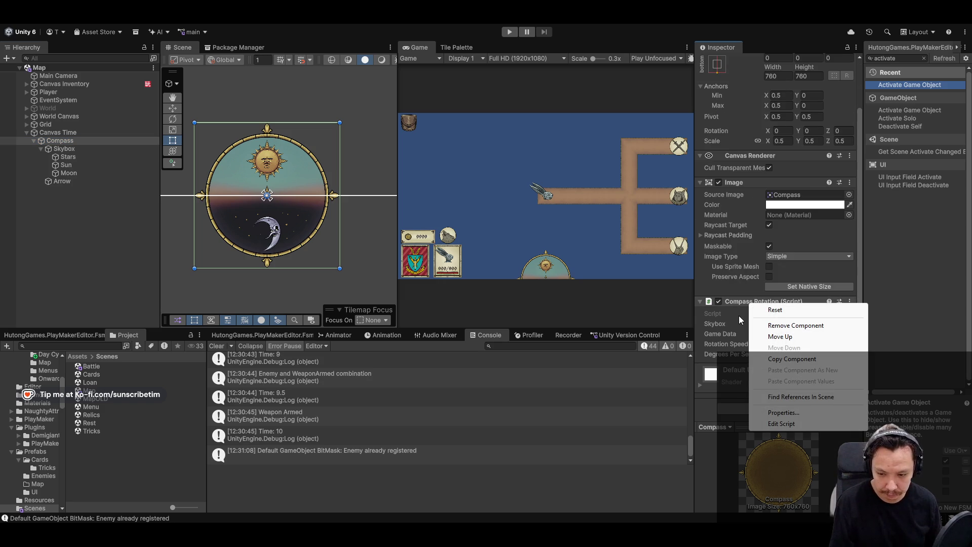
pyautogui.click(655, 495)
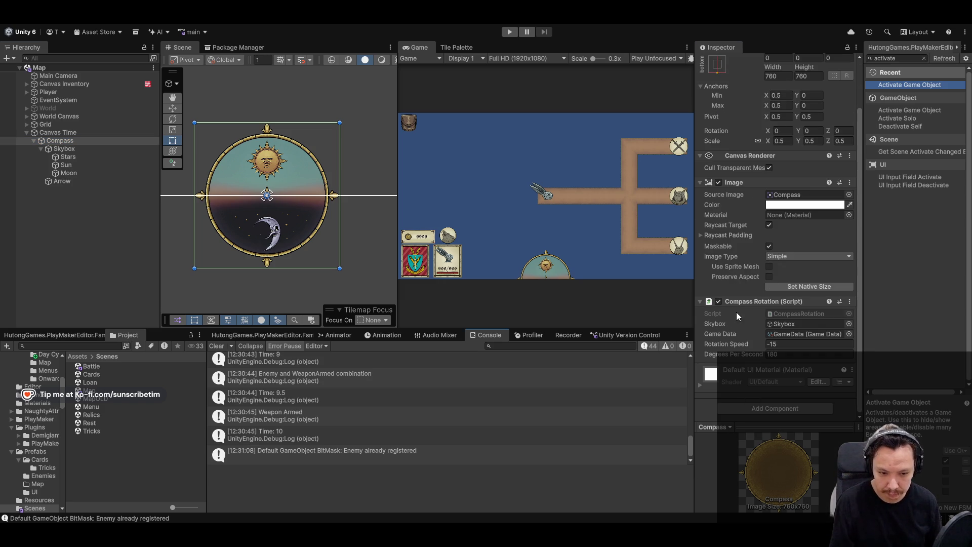
pyautogui.rightClick(745, 301)
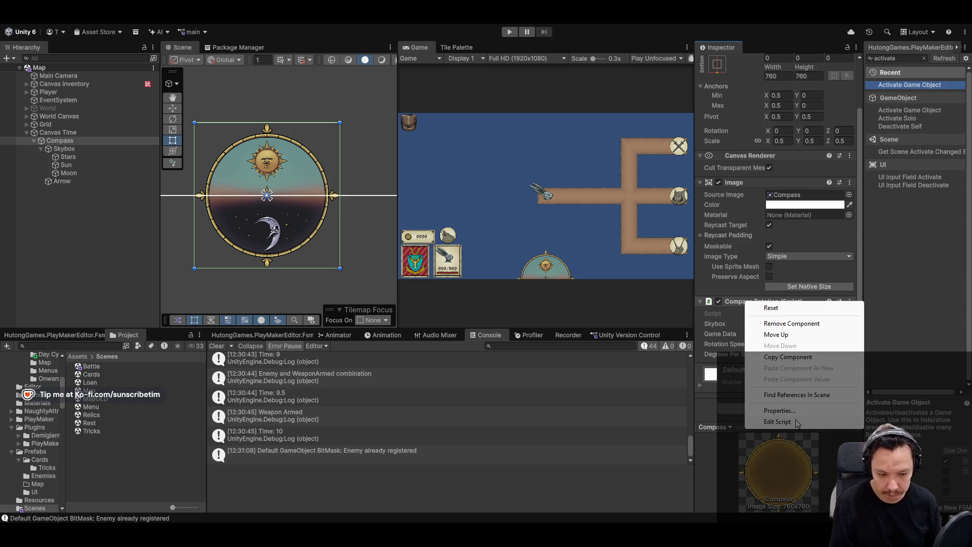
pyautogui.click(777, 422)
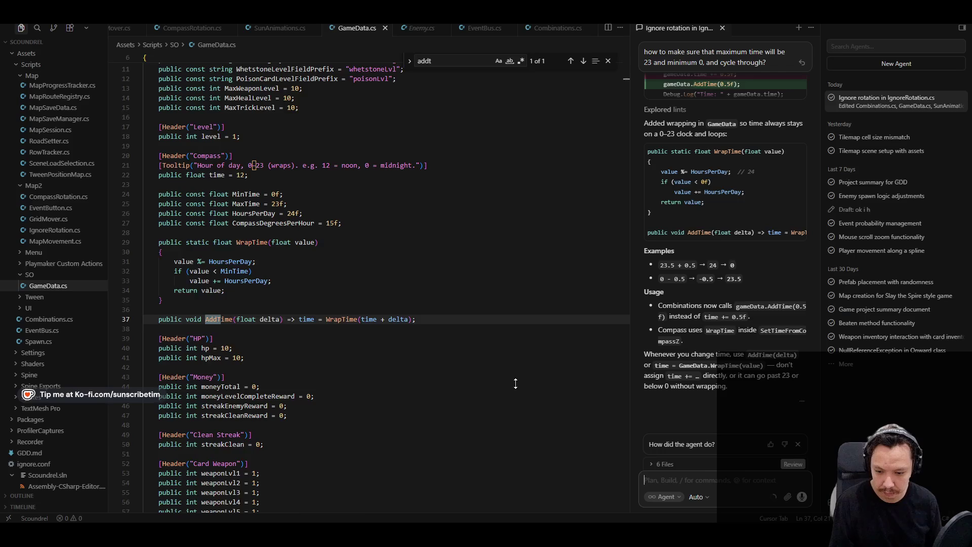